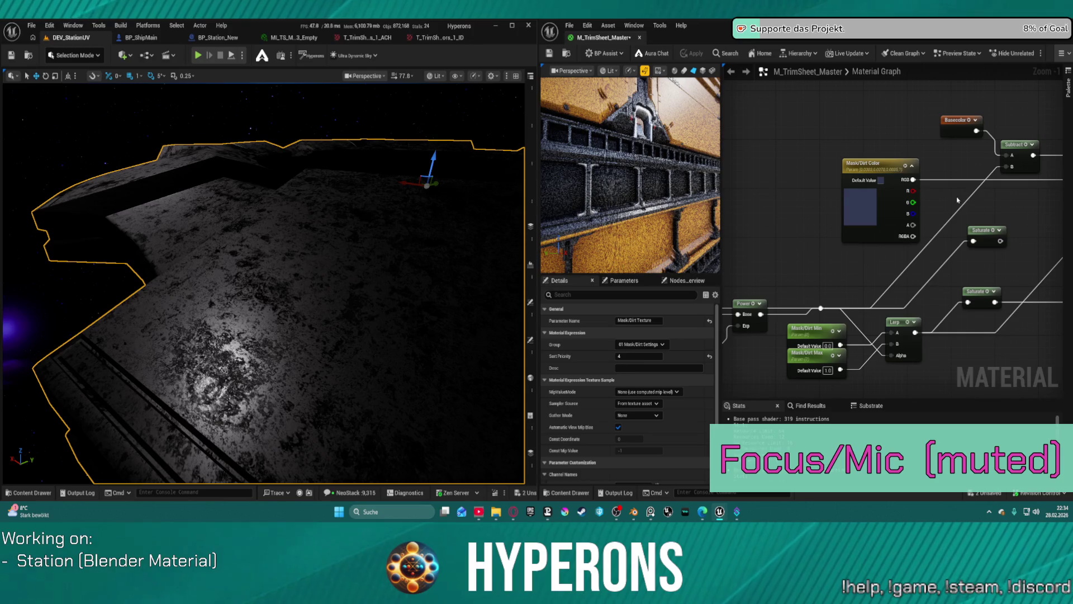
Add a 1-x (OneMinus) node and wire its output into the Subtract node's B input.
{"action": "left_click", "coordinate": [965, 203]}
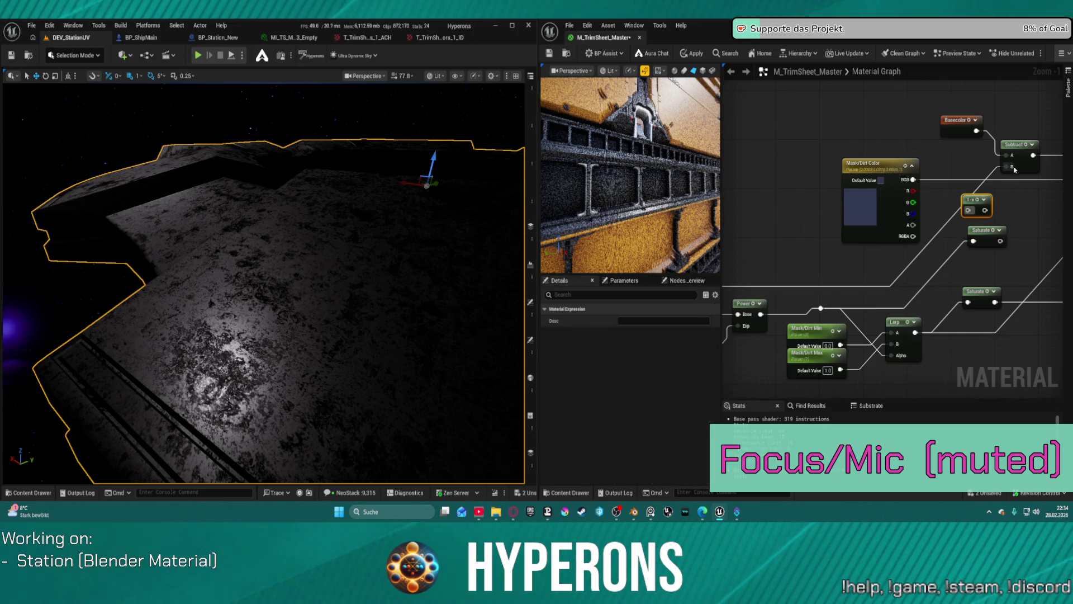
{"action": "left_click", "coordinate": [1015, 169]}
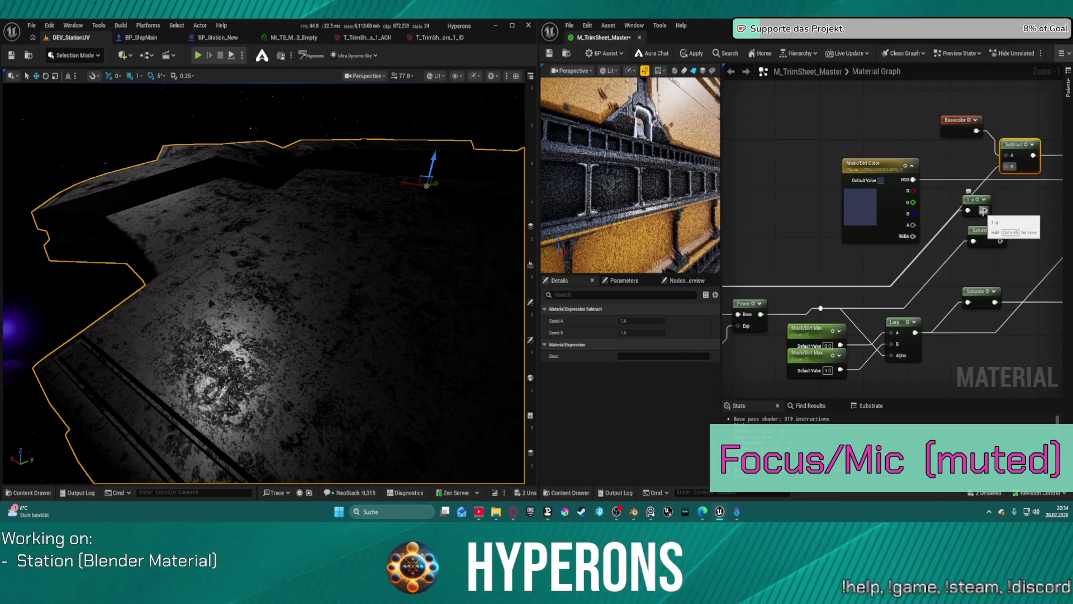
{"action": "left_click_drag", "start_coordinate": [984, 211], "coordinate": [1007, 167]}
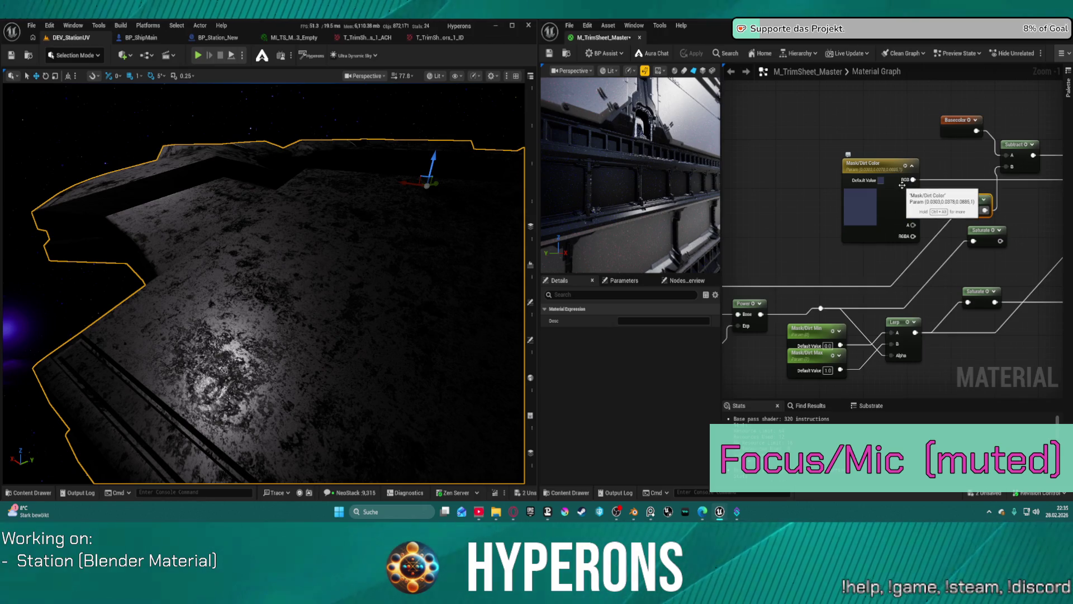
{"action": "right_click", "coordinate": [947, 159]}
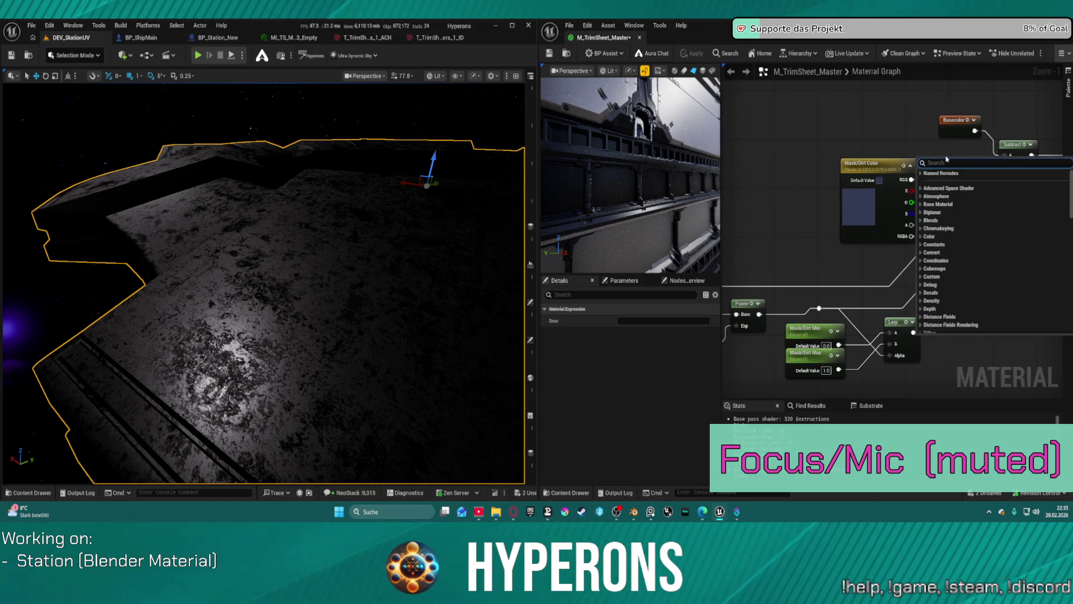
Place a Multiply node via a 'multipl' search and move the 1-x wire onto its B input.
{"action": "left_click_drag", "start_coordinate": [1000, 123], "coordinate": [885, 136]}
{"action": "right_click", "coordinate": [883, 136]}
{"action": "type", "text": "multipl"}
{"action": "key", "text": "Return"}
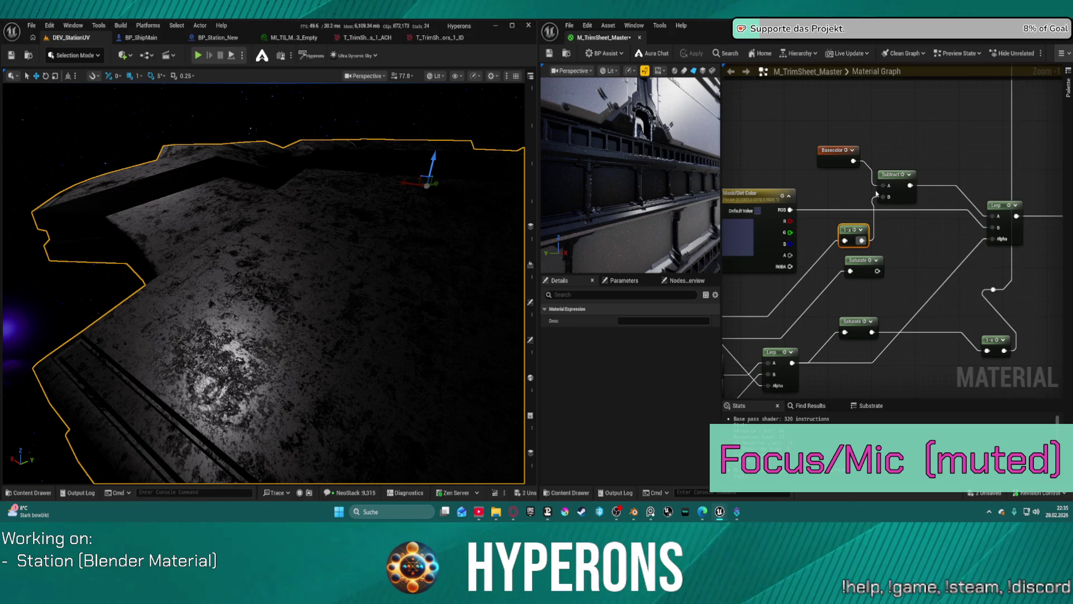
{"action": "mouse_move", "coordinate": [844, 240]}
{"action": "left_mouse_down"}
{"action": "mouse_move", "coordinate": [888, 149]}
{"action": "mouse_move", "coordinate": [987, 210]}
{"action": "mouse_move", "coordinate": [1062, 238]}
{"action": "mouse_move", "coordinate": [993, 215]}
{"action": "left_mouse_up"}
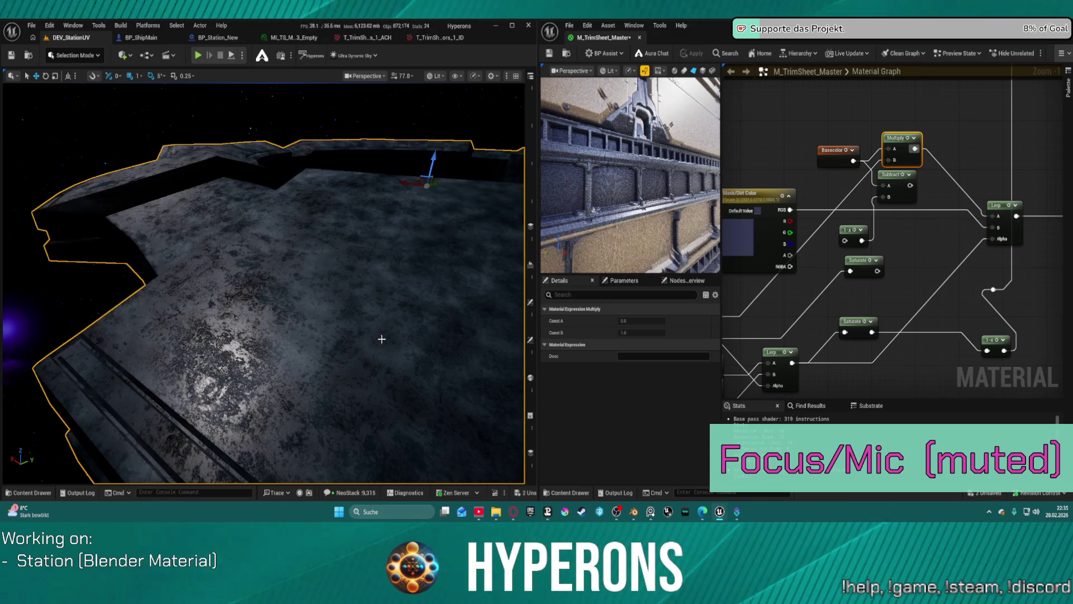
Inspect the station floor up close, then reconnect the 1-x output to Subtract's A input.
{"action": "left_click_drag", "start_coordinate": [365, 333], "coordinate": [343, 303]}
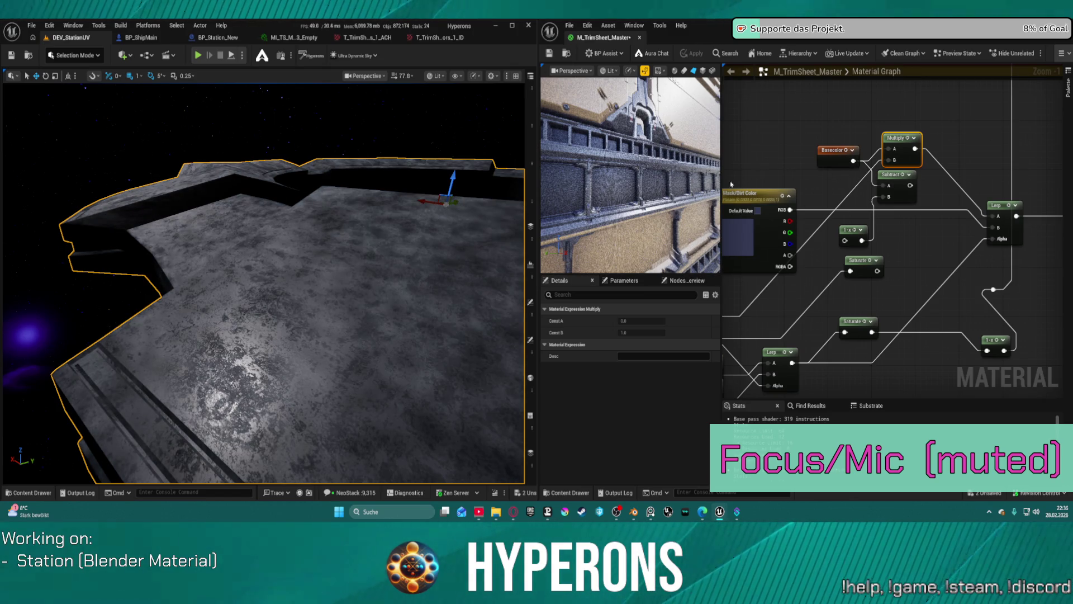
{"action": "mouse_move", "coordinate": [335, 273]}
{"action": "left_mouse_down"}
{"action": "mouse_move", "coordinate": [336, 246]}
{"action": "mouse_move", "coordinate": [319, 245]}
{"action": "left_mouse_up"}
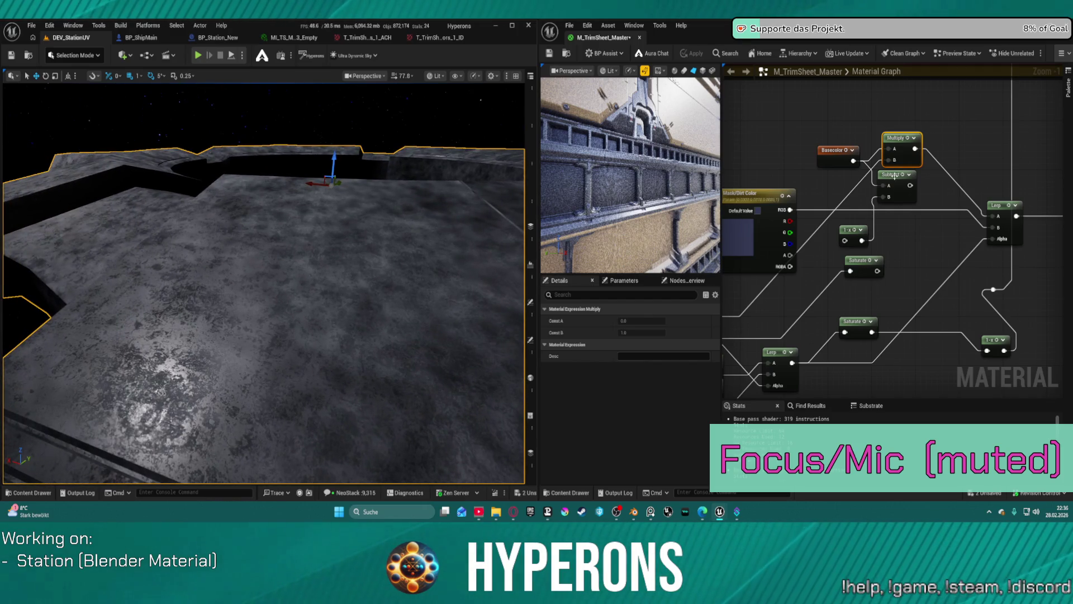
{"action": "mouse_move", "coordinate": [887, 161]}
{"action": "left_mouse_down"}
{"action": "mouse_move", "coordinate": [872, 234]}
{"action": "mouse_move", "coordinate": [883, 186]}
{"action": "left_mouse_up"}
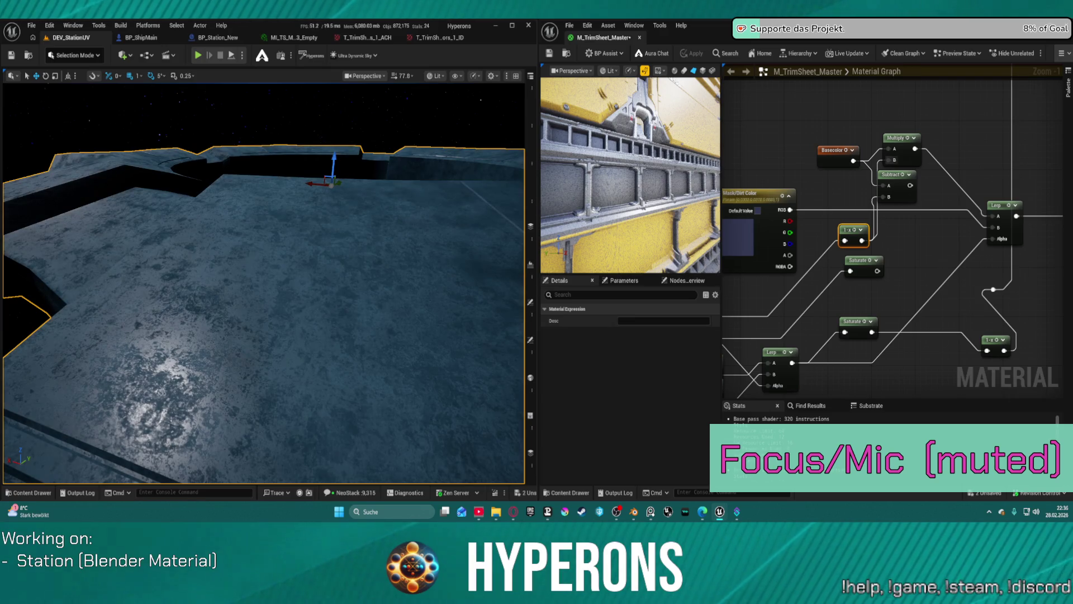
Wire Basecolor, then the Lerp output, into the final base colour and apply each change.
{"action": "mouse_move", "coordinate": [853, 161]}
{"action": "left_mouse_down"}
{"action": "mouse_move", "coordinate": [1045, 154]}
{"action": "mouse_move", "coordinate": [990, 240]}
{"action": "left_mouse_up"}
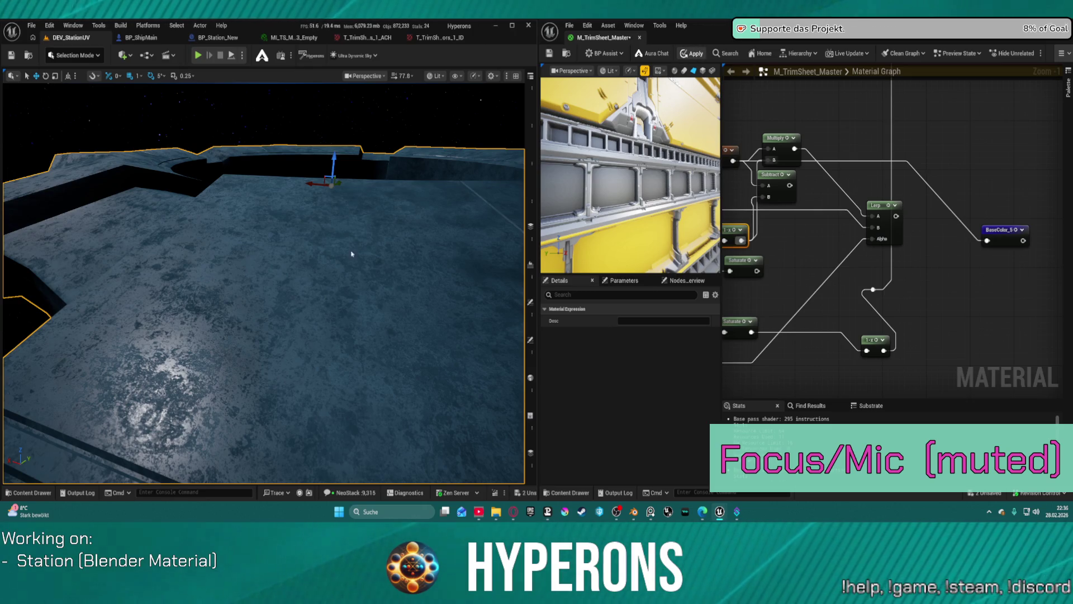
{"action": "key", "text": "ctrl+s"}
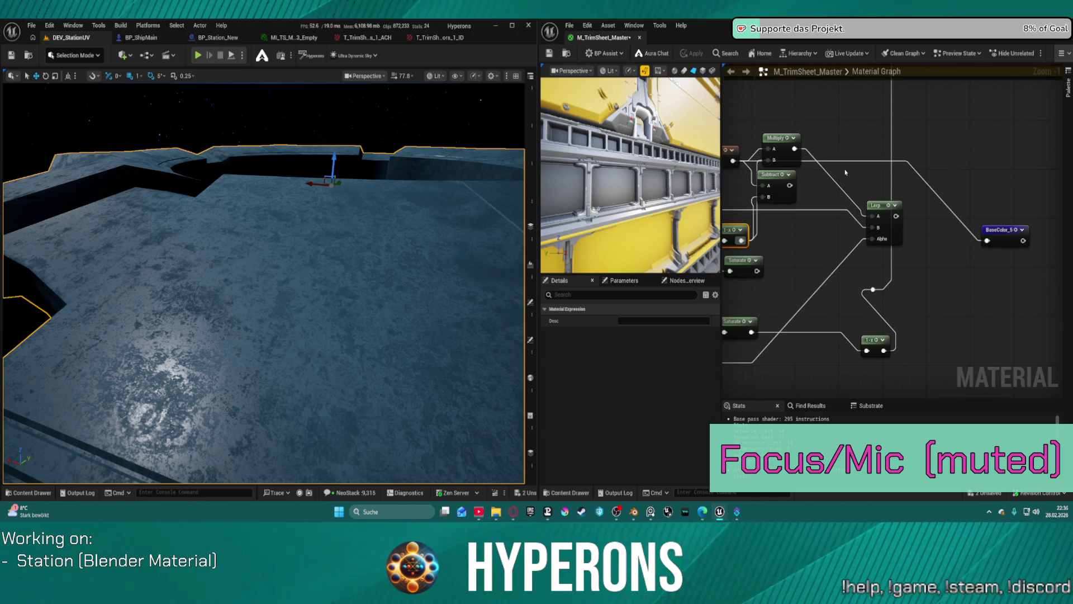
{"action": "left_click_drag", "start_coordinate": [897, 216], "coordinate": [988, 240]}
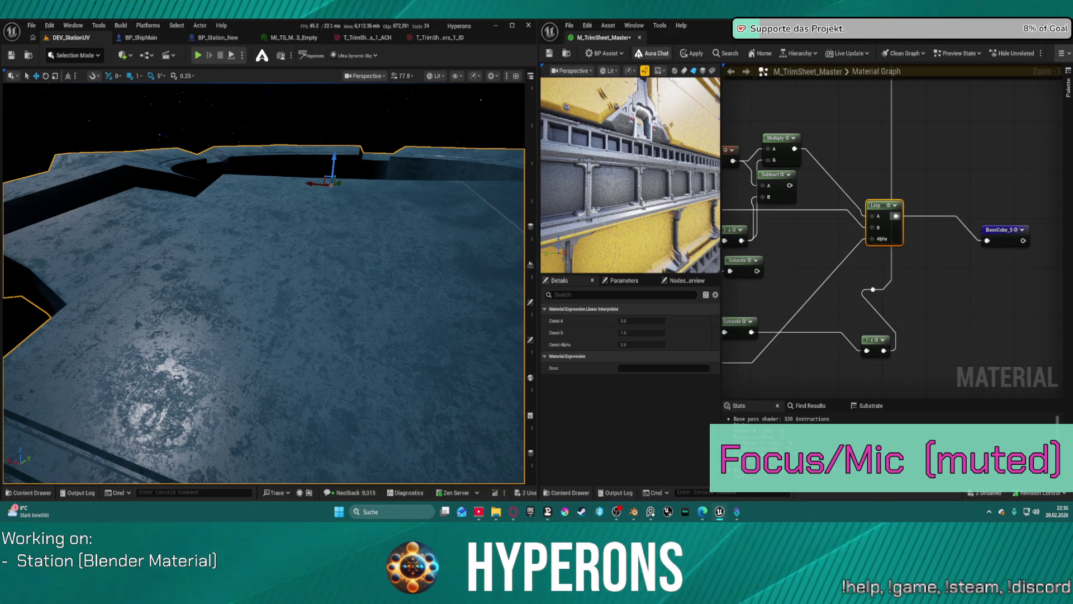
{"action": "left_click", "coordinate": [694, 54]}
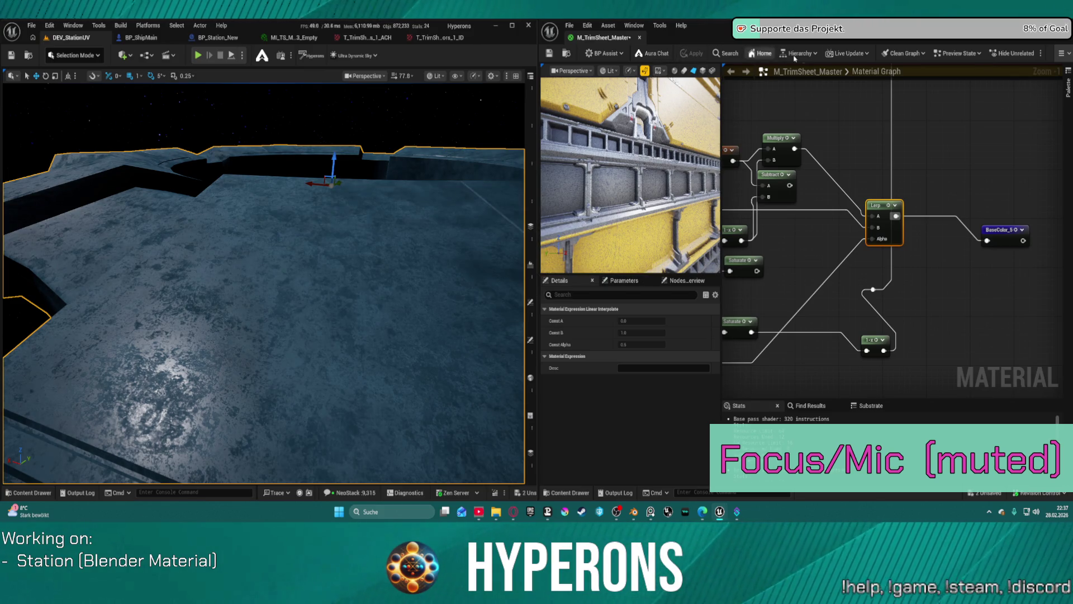
Break the link between Saturate and the 1-x node and apply the material.
{"action": "mouse_move", "coordinate": [888, 241]}
{"action": "left_mouse_down"}
{"action": "mouse_move", "coordinate": [875, 242]}
{"action": "mouse_move", "coordinate": [893, 242]}
{"action": "mouse_move", "coordinate": [831, 307]}
{"action": "mouse_move", "coordinate": [817, 284]}
{"action": "mouse_move", "coordinate": [816, 302]}
{"action": "mouse_move", "coordinate": [846, 302]}
{"action": "mouse_move", "coordinate": [888, 248]}
{"action": "left_mouse_up"}
{"action": "left_click", "coordinate": [842, 302], "text": "alt"}
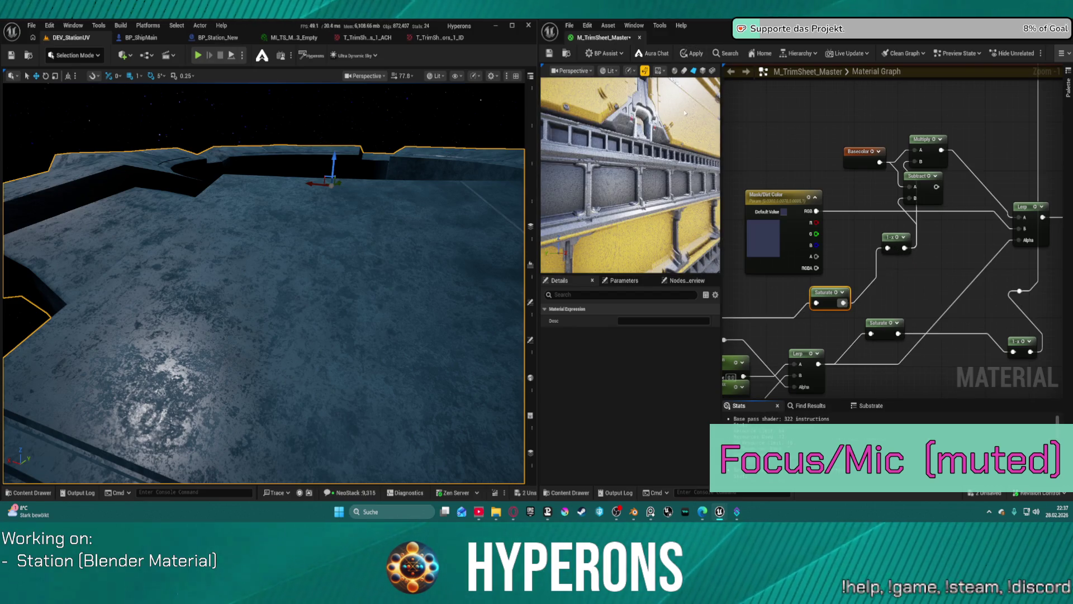
{"action": "left_click", "coordinate": [698, 56]}
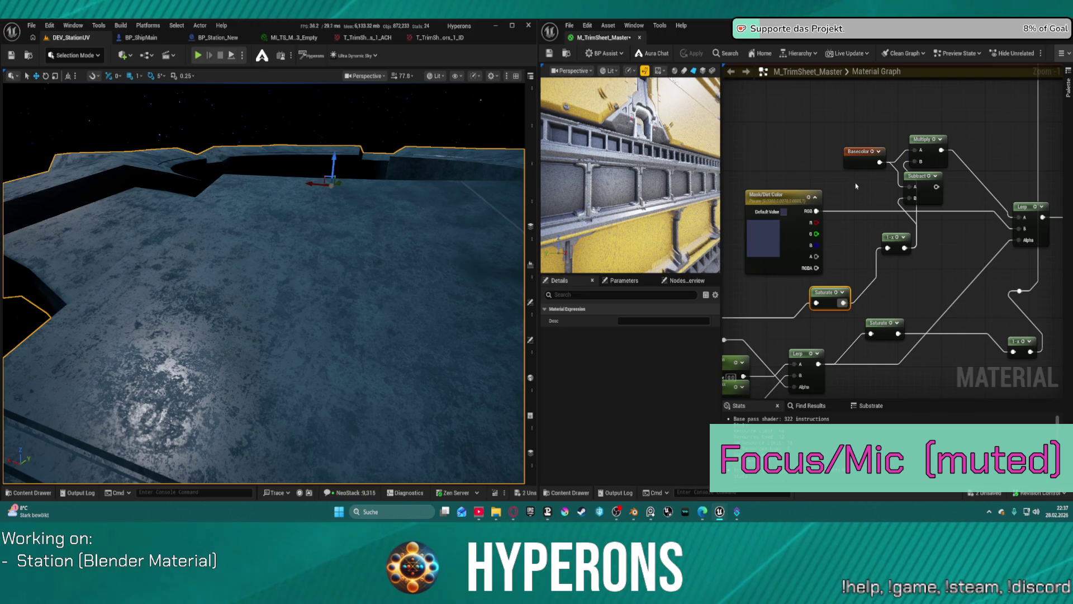
{"action": "mouse_move", "coordinate": [856, 186]}
{"action": "left_mouse_down"}
{"action": "mouse_move", "coordinate": [809, 152]}
{"action": "mouse_move", "coordinate": [789, 153]}
{"action": "mouse_move", "coordinate": [1038, 234]}
{"action": "left_mouse_up"}
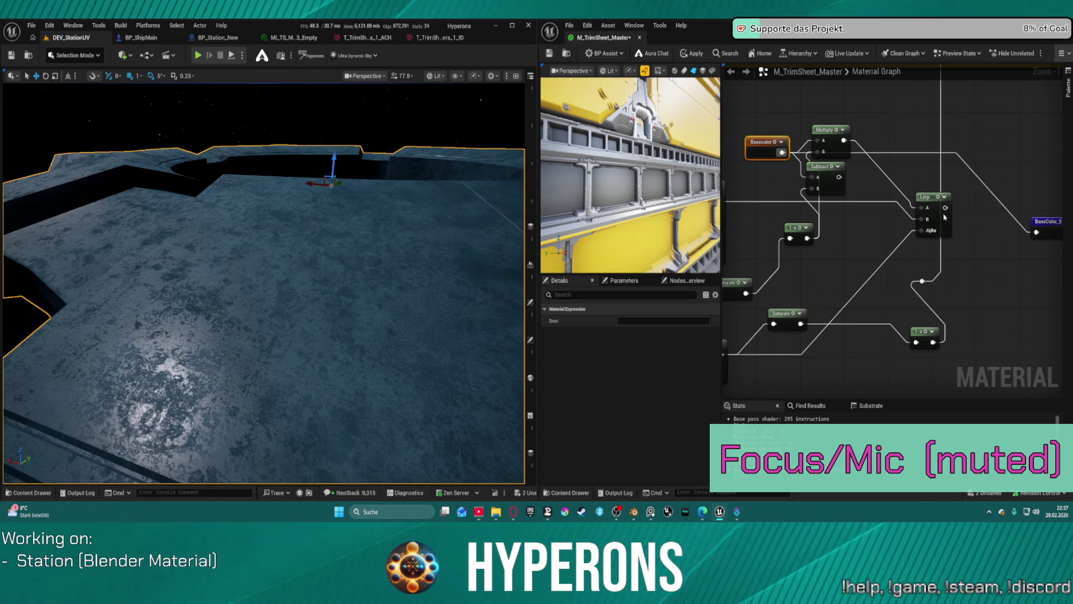
Connect the Lerp output to the final base colour and delete the Subtract node.
{"action": "left_click_drag", "start_coordinate": [945, 207], "coordinate": [1035, 232]}
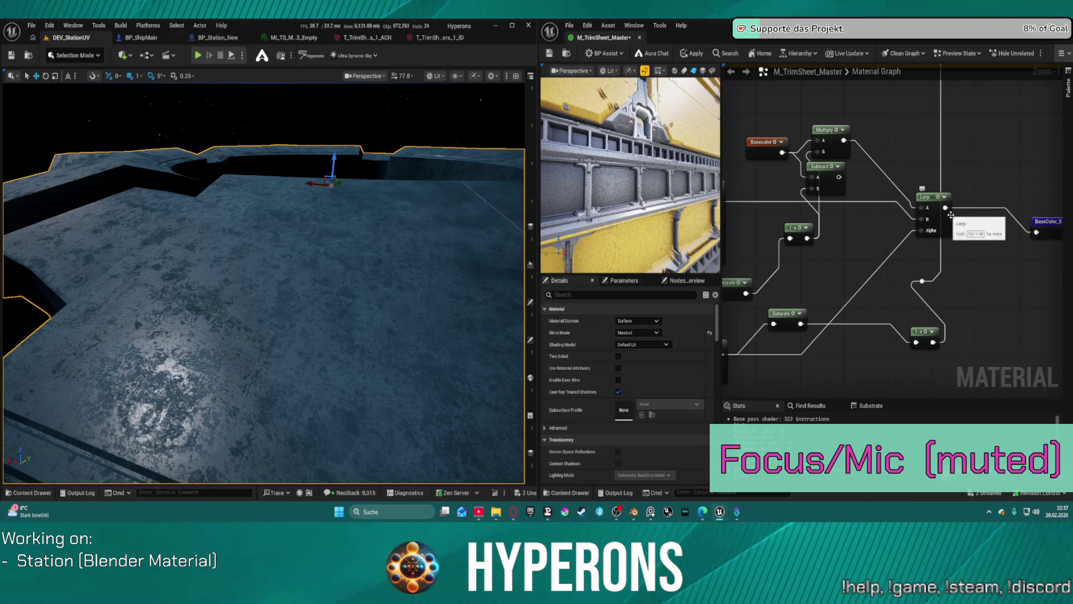
{"action": "left_click", "coordinate": [838, 176]}
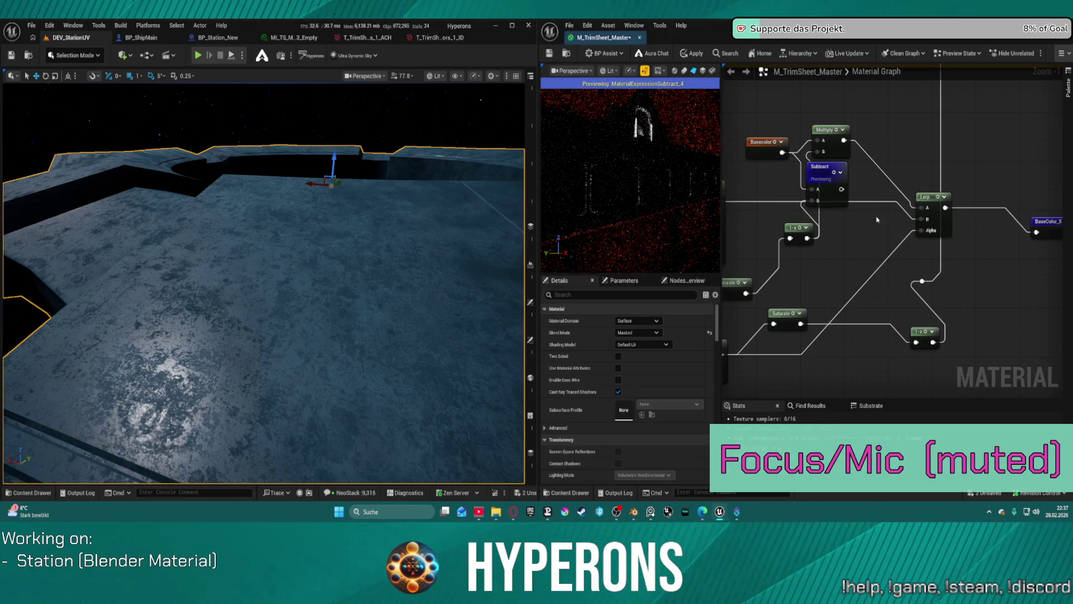
{"action": "key", "text": "Delete"}
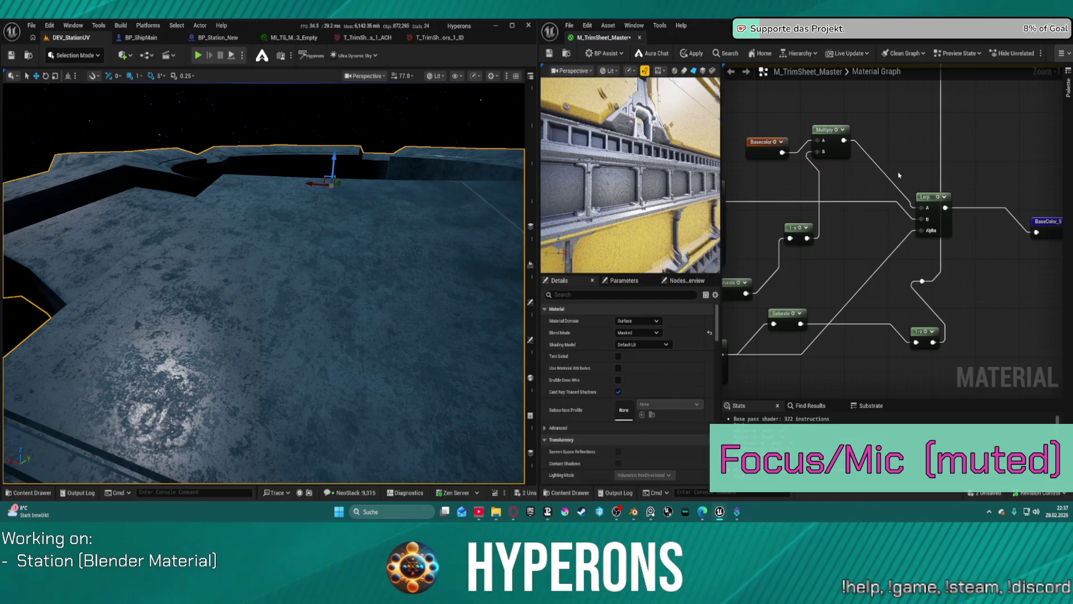
Toggle the node thumbnails, preview Basecolor on its own, then preview the Multiply node's output.
{"action": "left_click", "coordinate": [845, 130]}
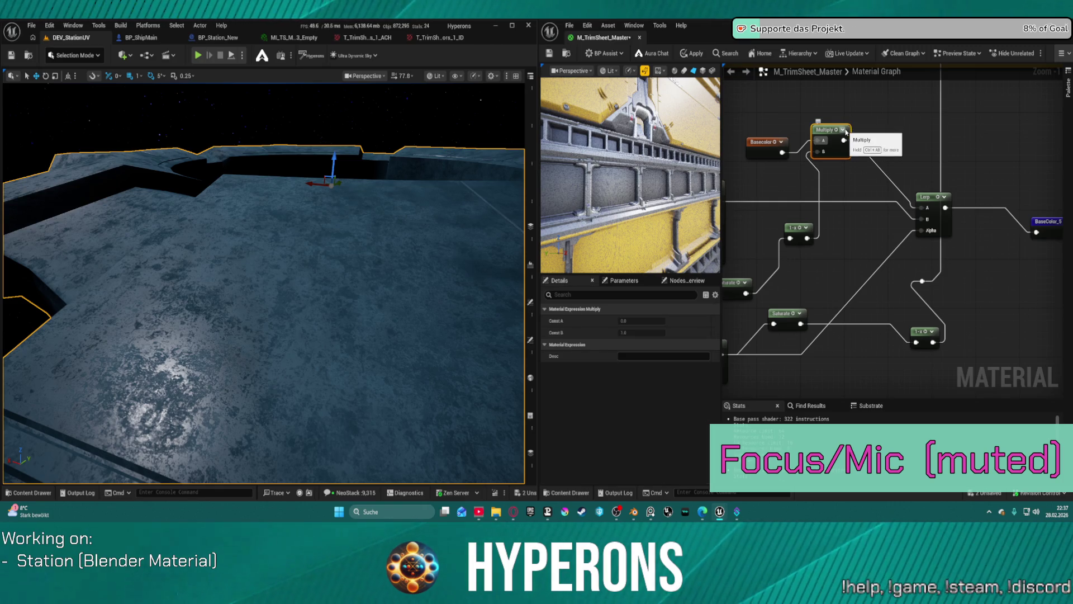
{"action": "left_click", "coordinate": [843, 129]}
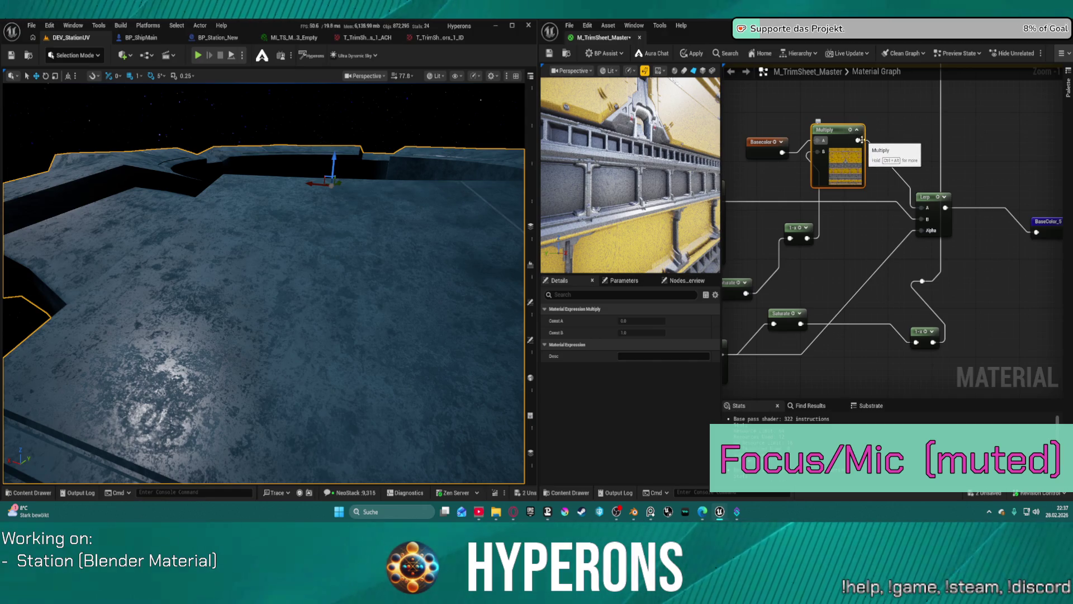
{"action": "left_click", "coordinate": [856, 130]}
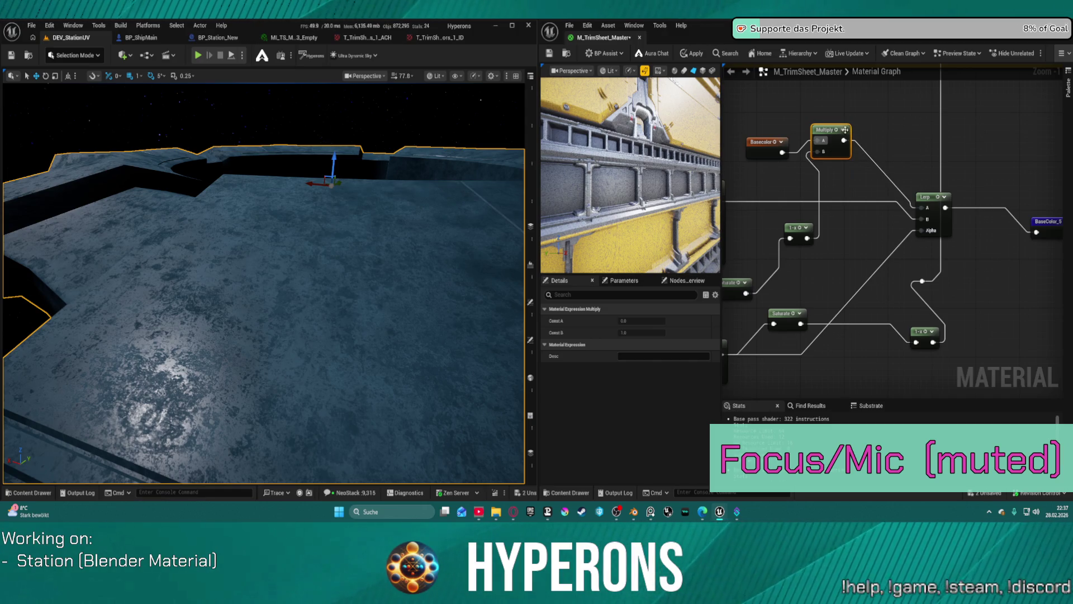
{"action": "left_click", "coordinate": [781, 143]}
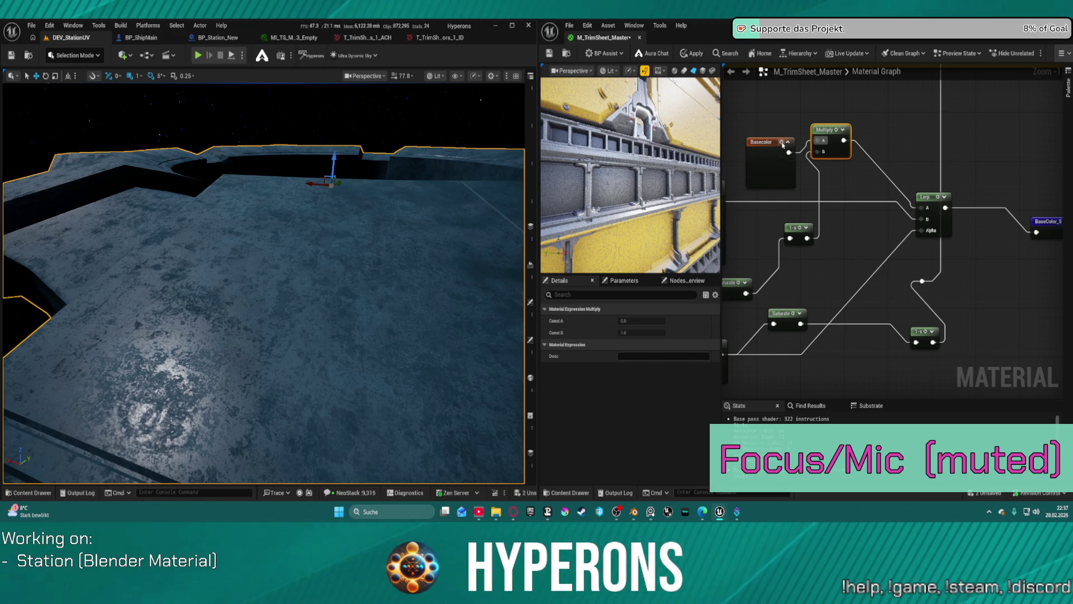
{"action": "left_click_drag", "start_coordinate": [776, 161], "coordinate": [764, 146]}
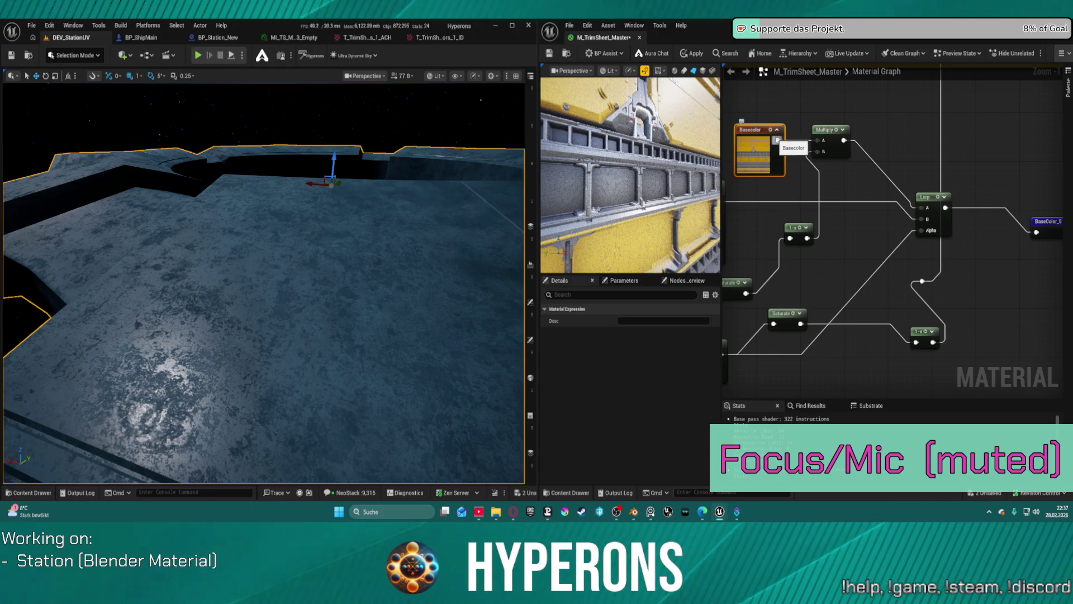
{"action": "left_click", "coordinate": [777, 131]}
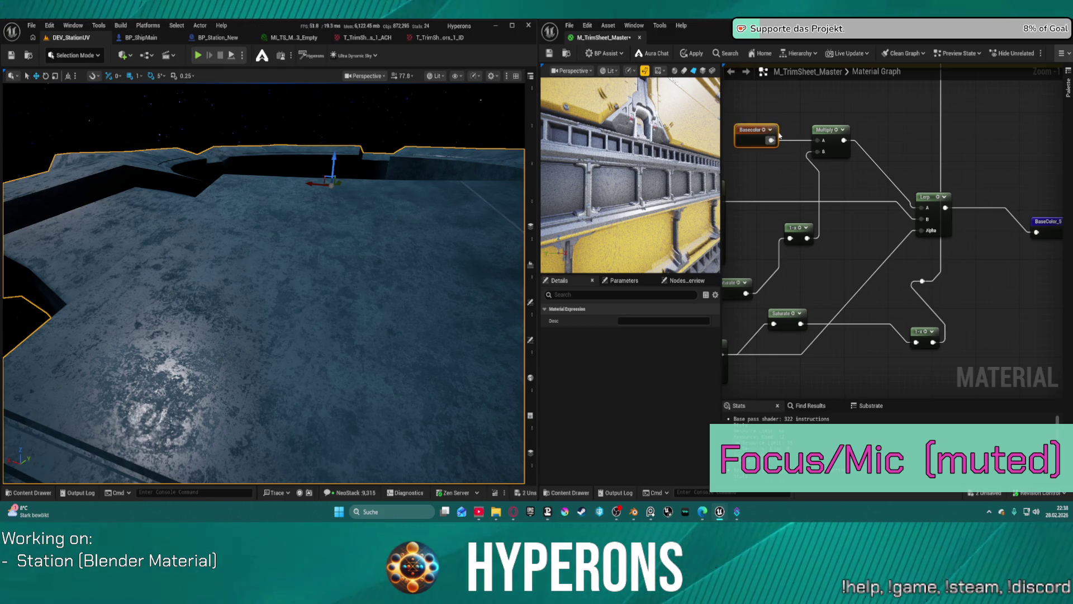
{"action": "key", "text": "space"}
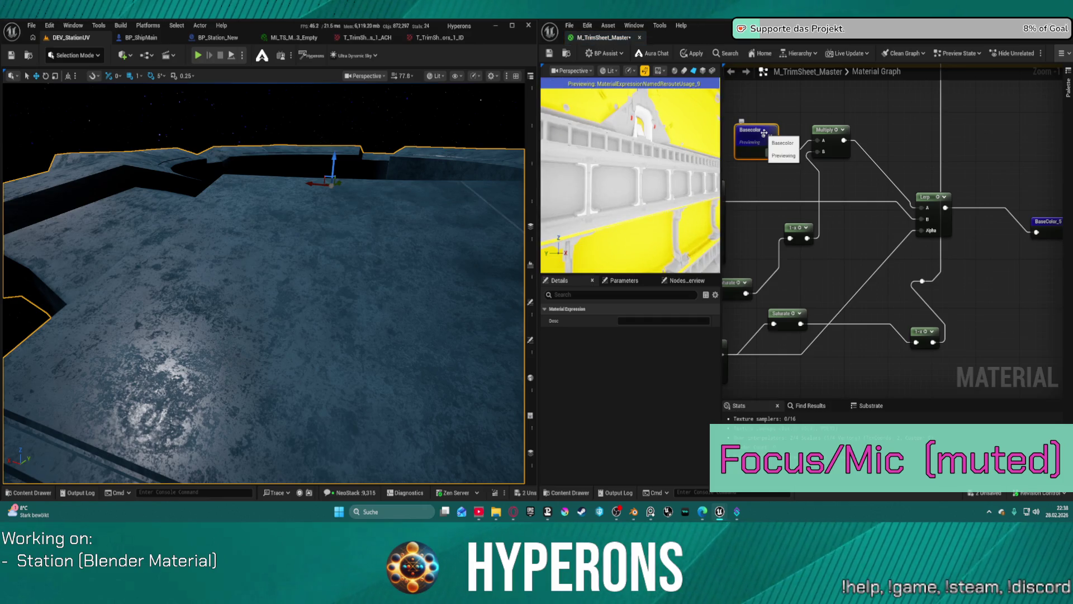
{"action": "left_click", "coordinate": [836, 130]}
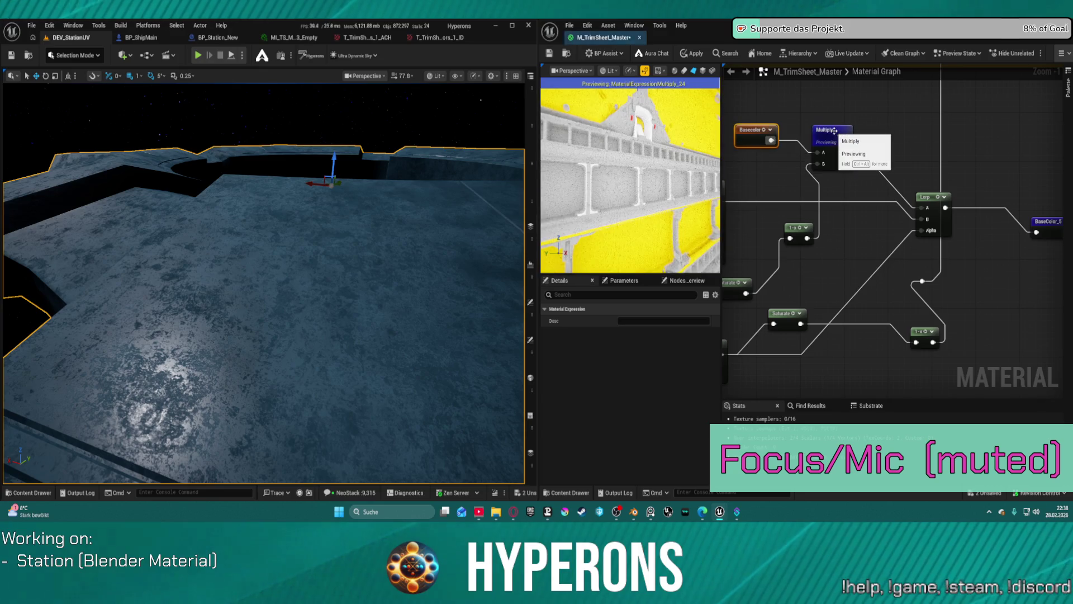
{"action": "mouse_move", "coordinate": [822, 250]}
{"action": "left_mouse_down"}
{"action": "mouse_move", "coordinate": [854, 208]}
{"action": "mouse_move", "coordinate": [920, 210]}
{"action": "mouse_move", "coordinate": [880, 234]}
{"action": "left_mouse_up"}
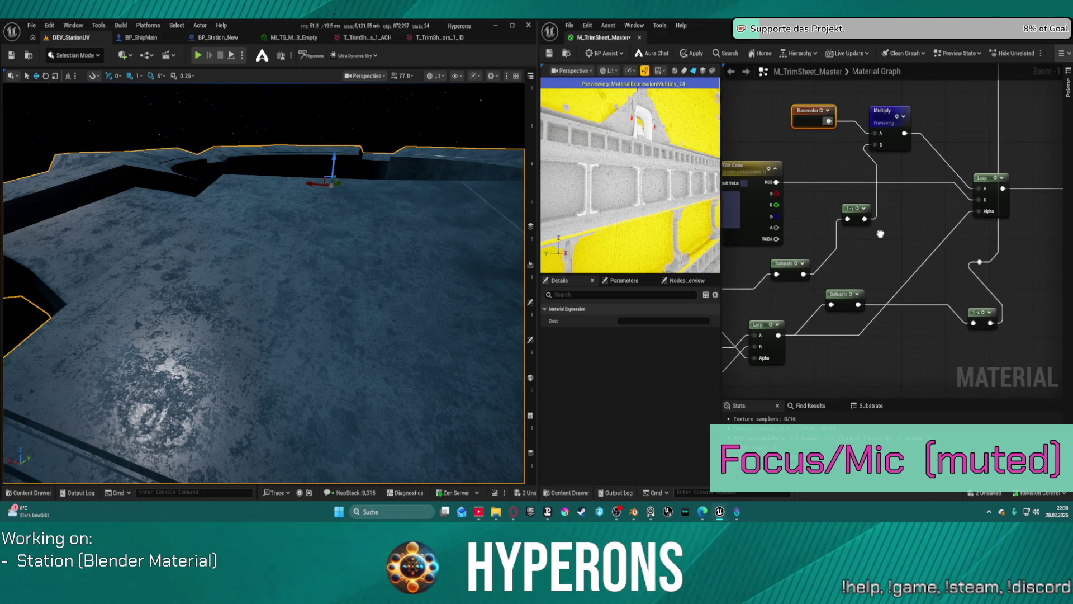
Deselect the nodes and turn off the Multiply node preview to see the full material.
{"action": "scroll", "coordinate": [892, 200], "scroll_direction": "down", "scroll_amount": 2}
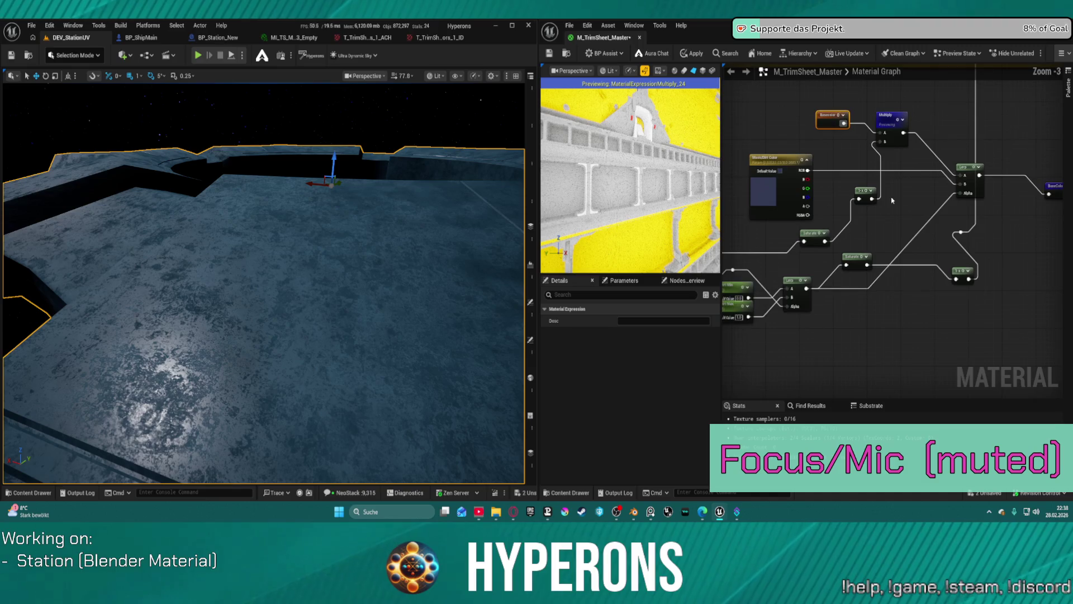
{"action": "left_click_drag", "start_coordinate": [897, 194], "coordinate": [879, 190]}
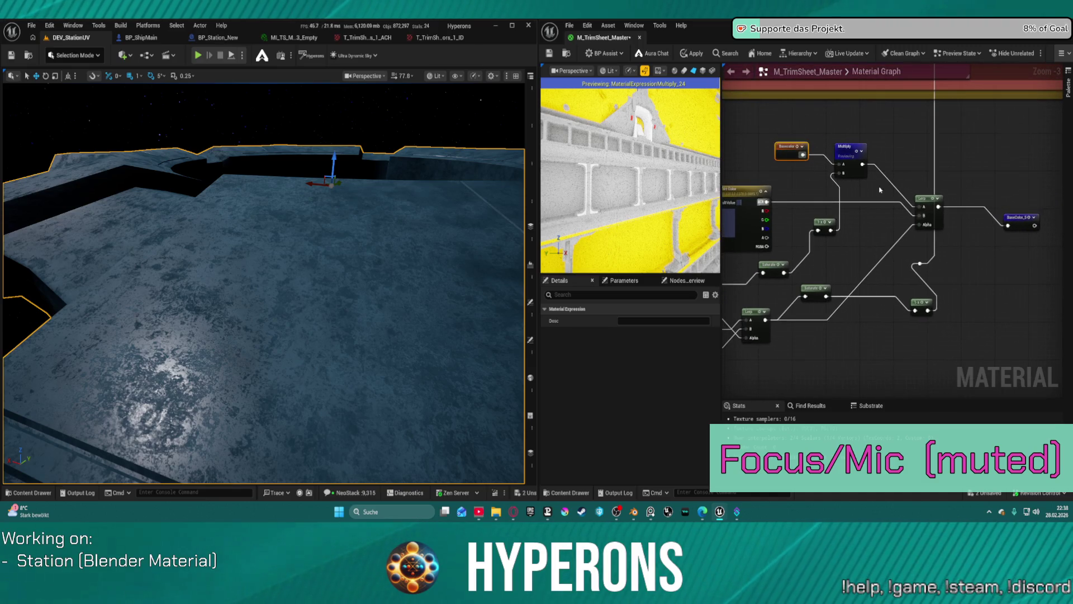
{"action": "right_click", "coordinate": [879, 137]}
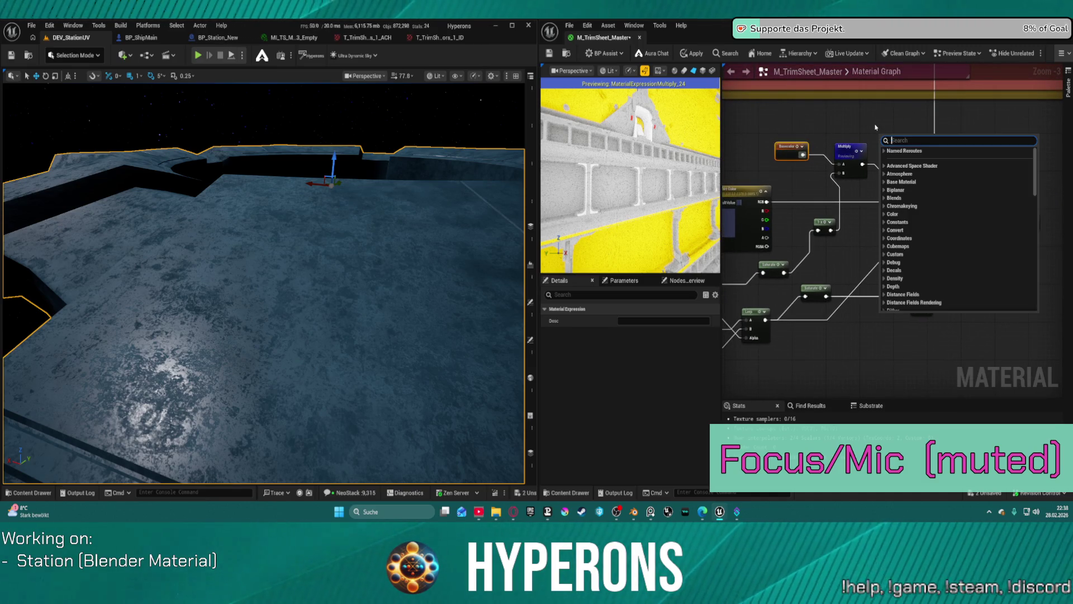
{"action": "left_click", "coordinate": [875, 128]}
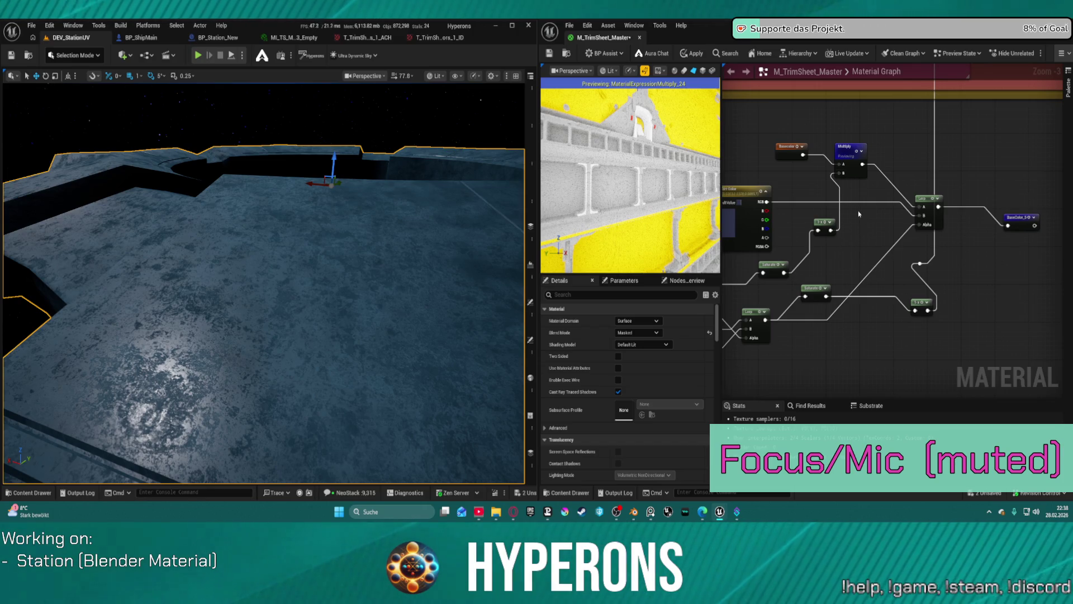
{"action": "left_click", "coordinate": [858, 153]}
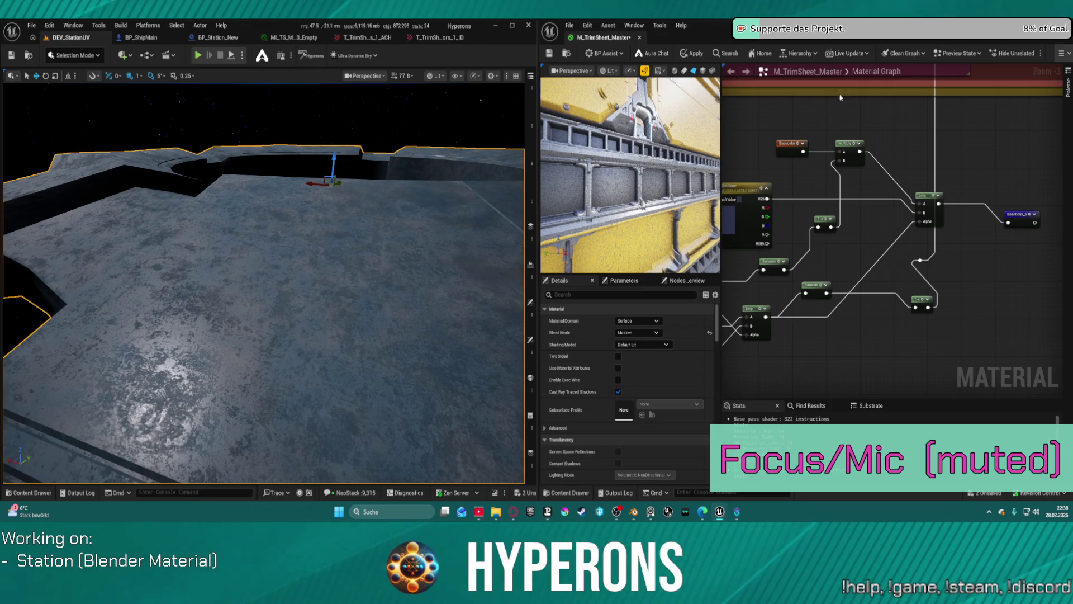
{"action": "right_click", "coordinate": [880, 115]}
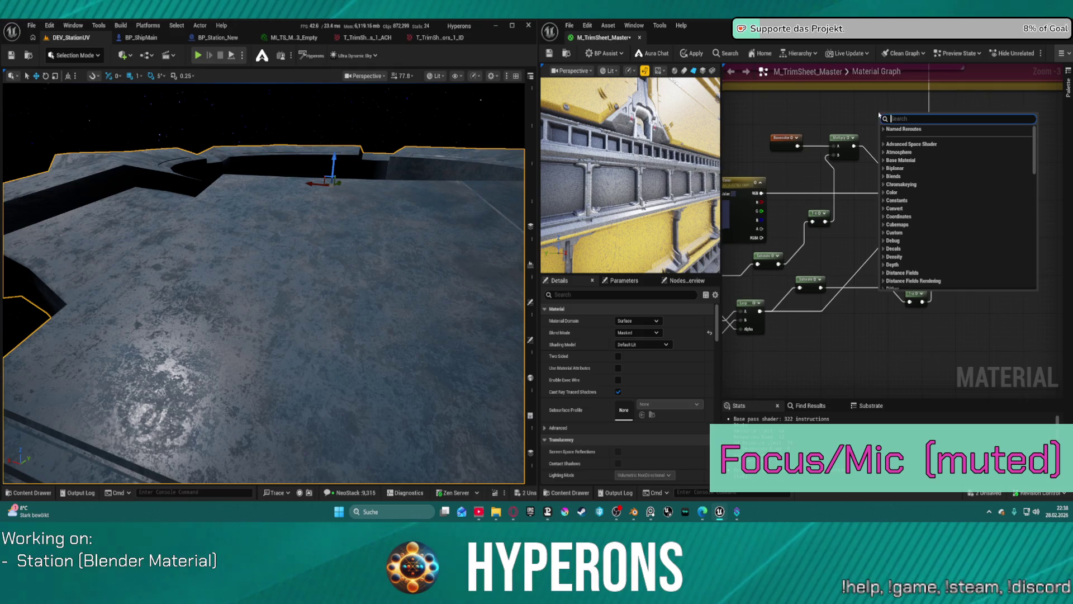
Add a Static Switch Parameter named 'LargeScale_Dirt?'.
{"action": "type", "text": "static"}
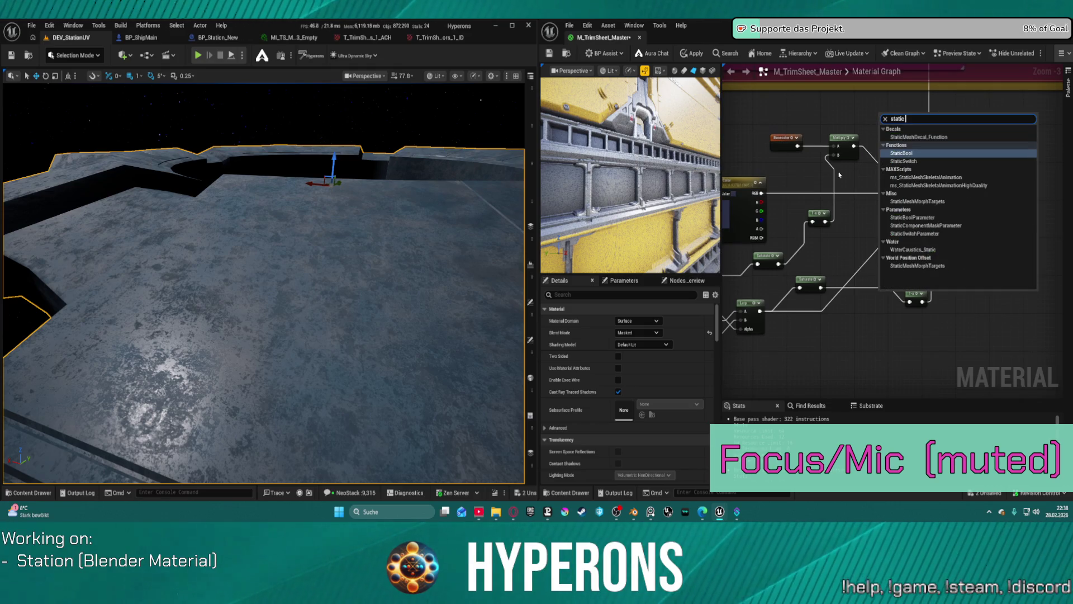
{"action": "type", "text": "swi"}
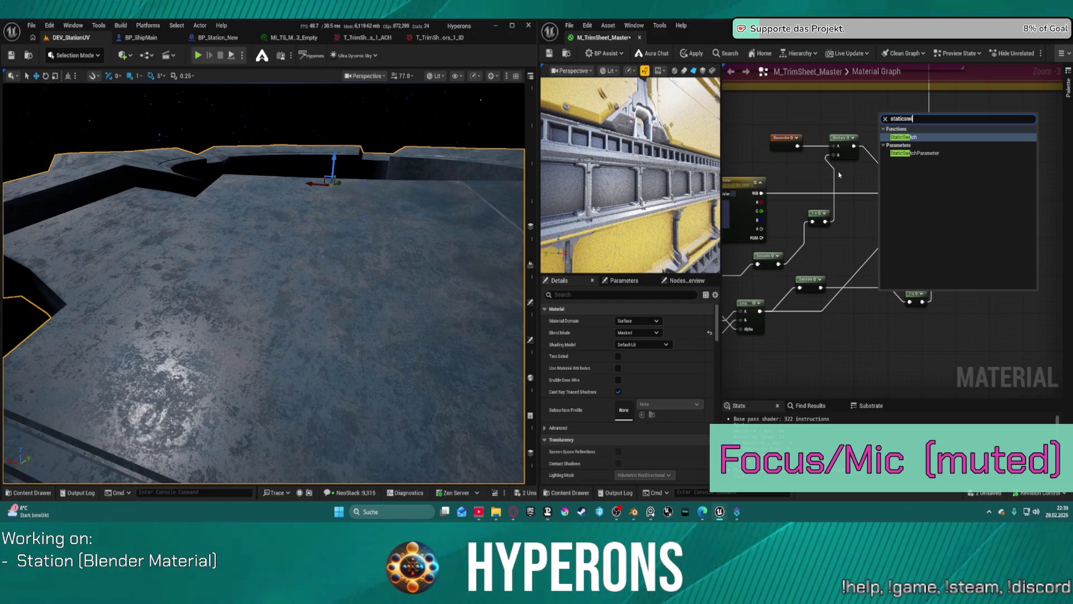
{"action": "key", "text": "Down"}
{"action": "key", "text": "Return"}
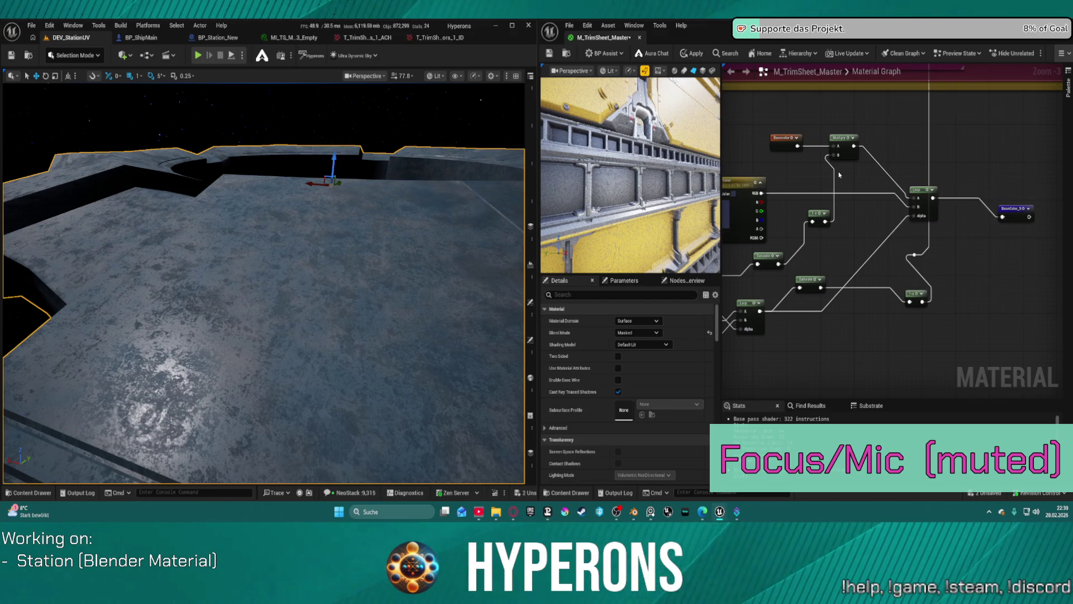
{"action": "scroll", "coordinate": [839, 175], "scroll_direction": "up", "scroll_amount": 1}
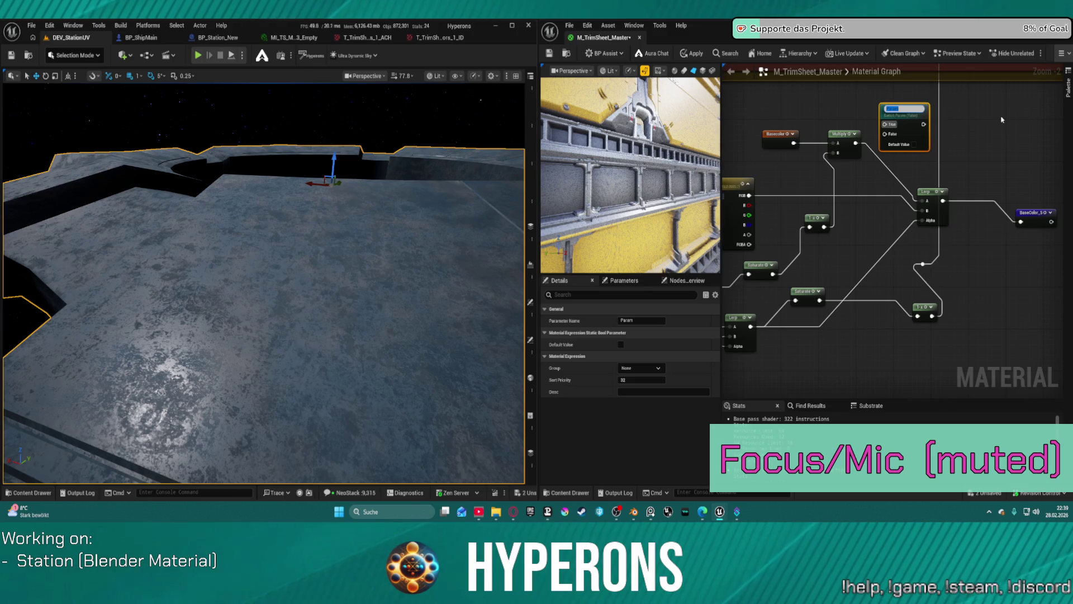
{"action": "type", "text": "able"}
{"action": "type", "text": "Scale_Dirtf"}
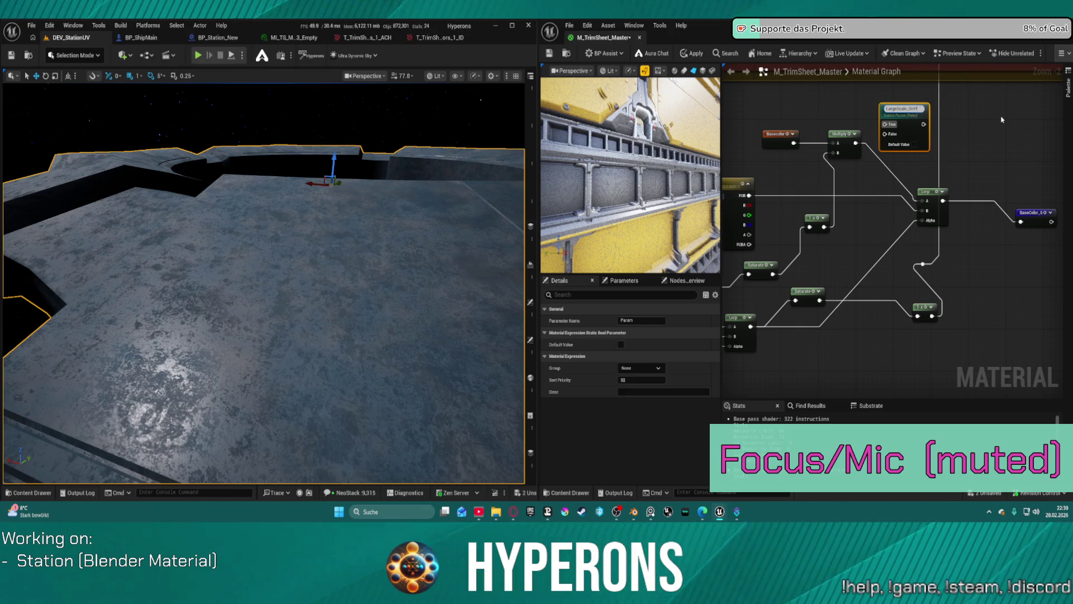
{"action": "key", "text": "Return"}
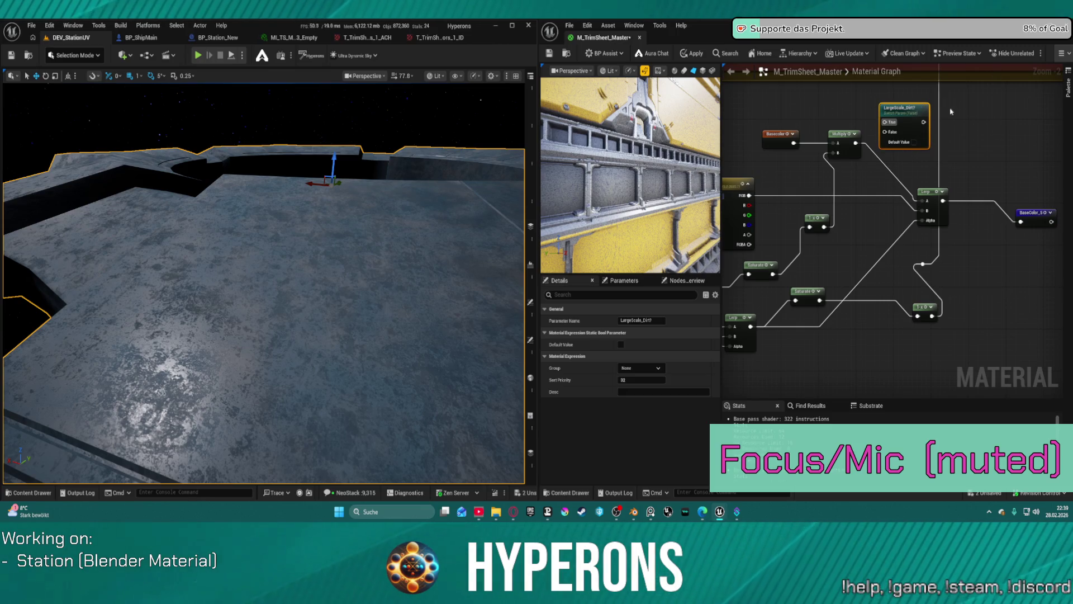
Wire the Lerp into the switch's True input and the switch output into base colour.
{"action": "mouse_move", "coordinate": [856, 143]}
{"action": "left_mouse_down"}
{"action": "mouse_move", "coordinate": [894, 168]}
{"action": "mouse_move", "coordinate": [860, 151]}
{"action": "mouse_move", "coordinate": [847, 175]}
{"action": "left_mouse_up"}
{"action": "key", "text": "Escape"}
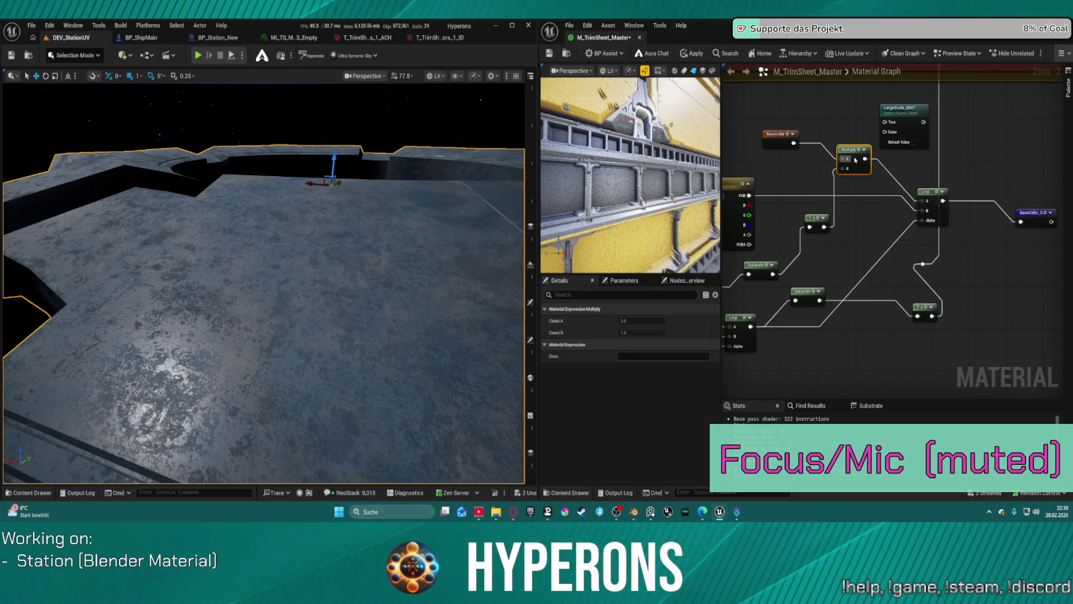
{"action": "left_click_drag", "start_coordinate": [842, 133], "coordinate": [851, 164]}
{"action": "mouse_move", "coordinate": [793, 142]}
{"action": "left_mouse_down"}
{"action": "mouse_move", "coordinate": [885, 135]}
{"action": "mouse_move", "coordinate": [984, 168]}
{"action": "mouse_move", "coordinate": [1030, 216]}
{"action": "mouse_move", "coordinate": [1023, 221]}
{"action": "left_mouse_up"}
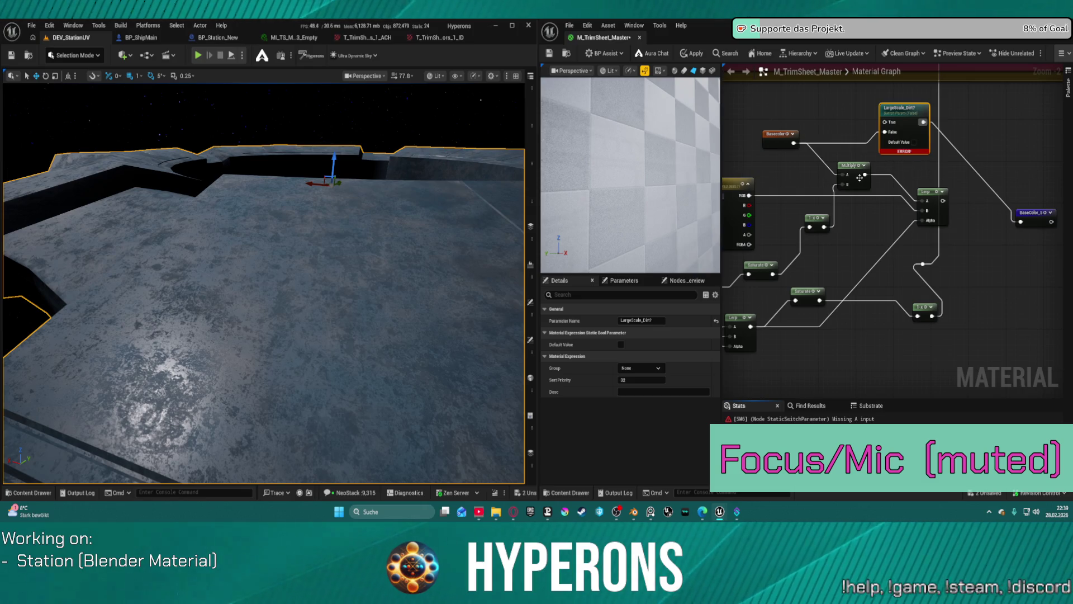
{"action": "left_click_drag", "start_coordinate": [944, 201], "coordinate": [1021, 222]}
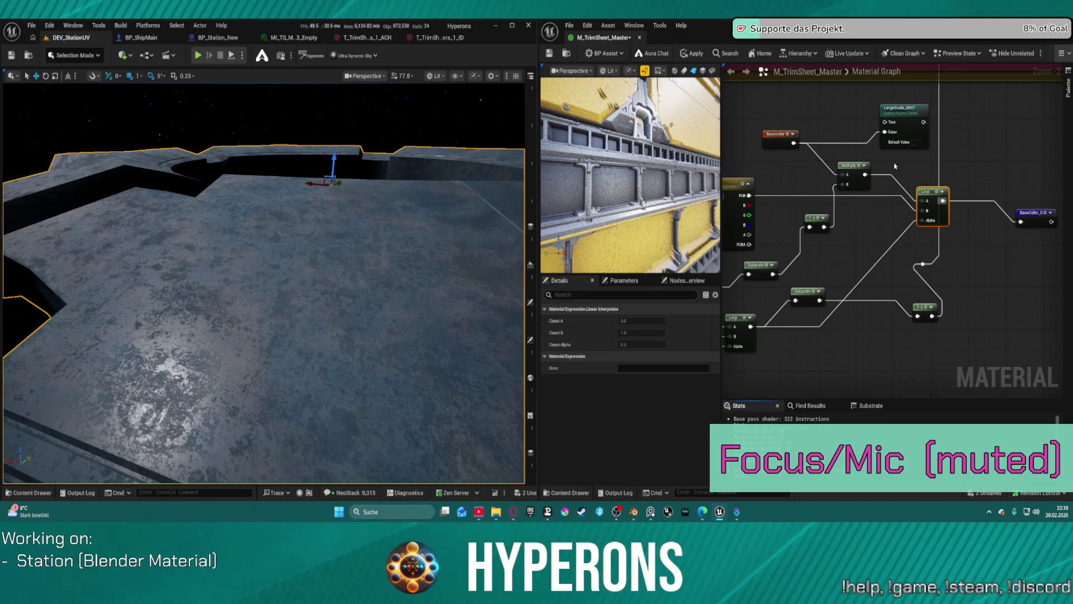
{"action": "mouse_move", "coordinate": [865, 175]}
{"action": "left_mouse_down"}
{"action": "mouse_move", "coordinate": [884, 123]}
{"action": "mouse_move", "coordinate": [967, 152]}
{"action": "left_mouse_up"}
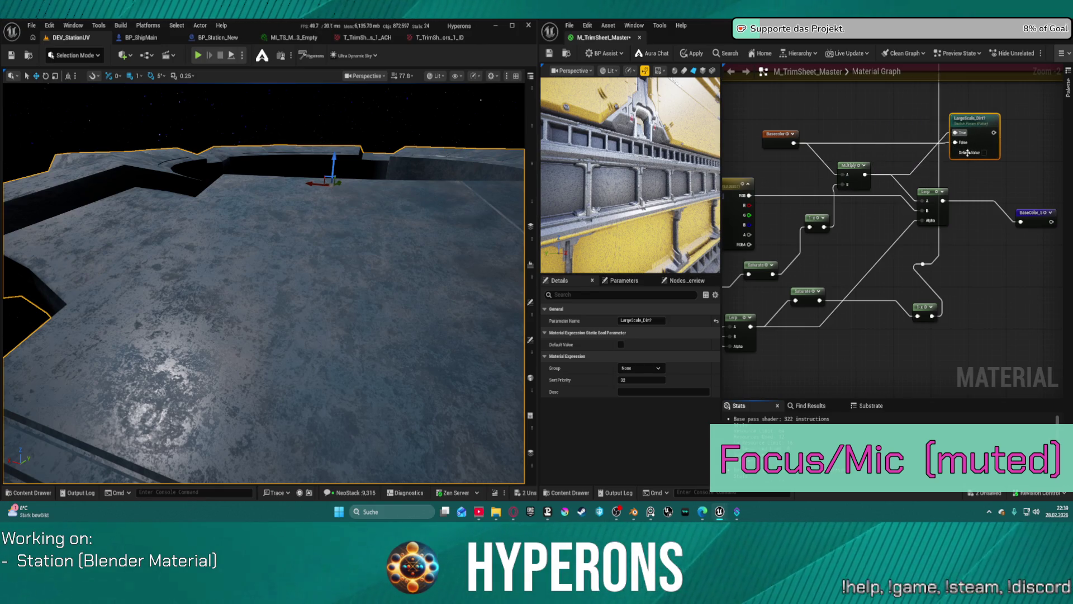
{"action": "mouse_move", "coordinate": [946, 202]}
{"action": "left_mouse_down"}
{"action": "mouse_move", "coordinate": [956, 133]}
{"action": "mouse_move", "coordinate": [1000, 146]}
{"action": "mouse_move", "coordinate": [1020, 222]}
{"action": "left_mouse_up"}
{"action": "left_click_drag", "start_coordinate": [983, 131], "coordinate": [988, 152]}
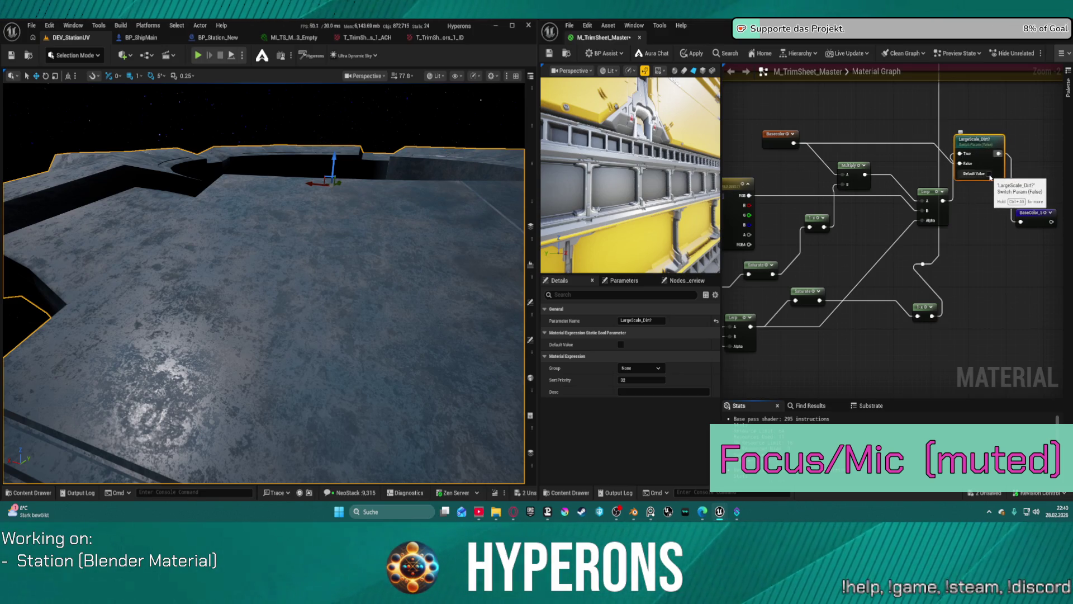
Apply the material and leave the switch's Default Value off.
{"action": "left_click", "coordinate": [694, 56]}
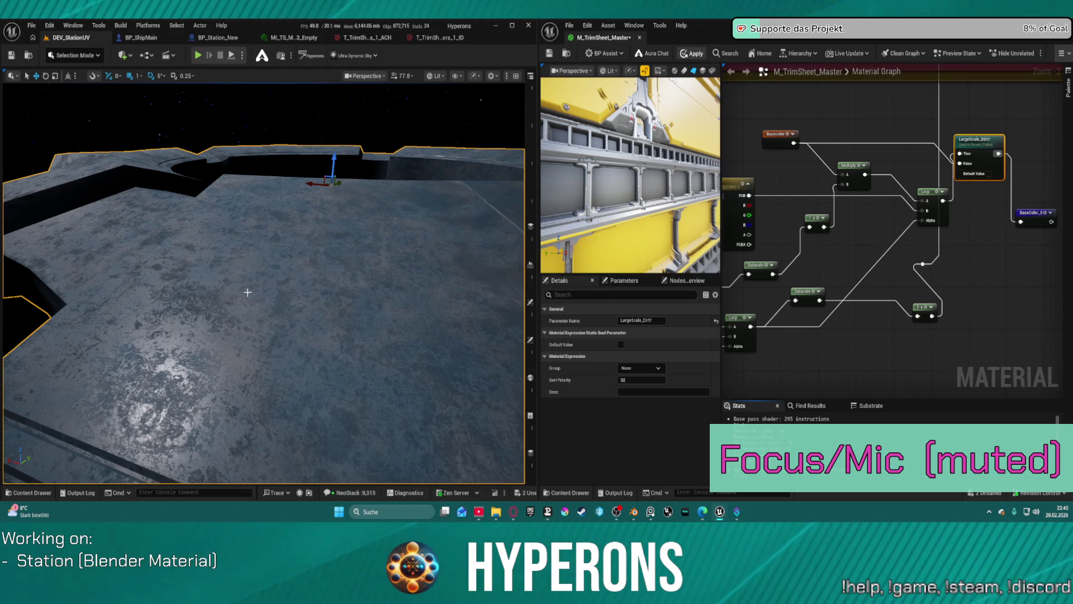
{"action": "left_click", "coordinate": [990, 176]}
{"action": "left_click", "coordinate": [990, 176]}
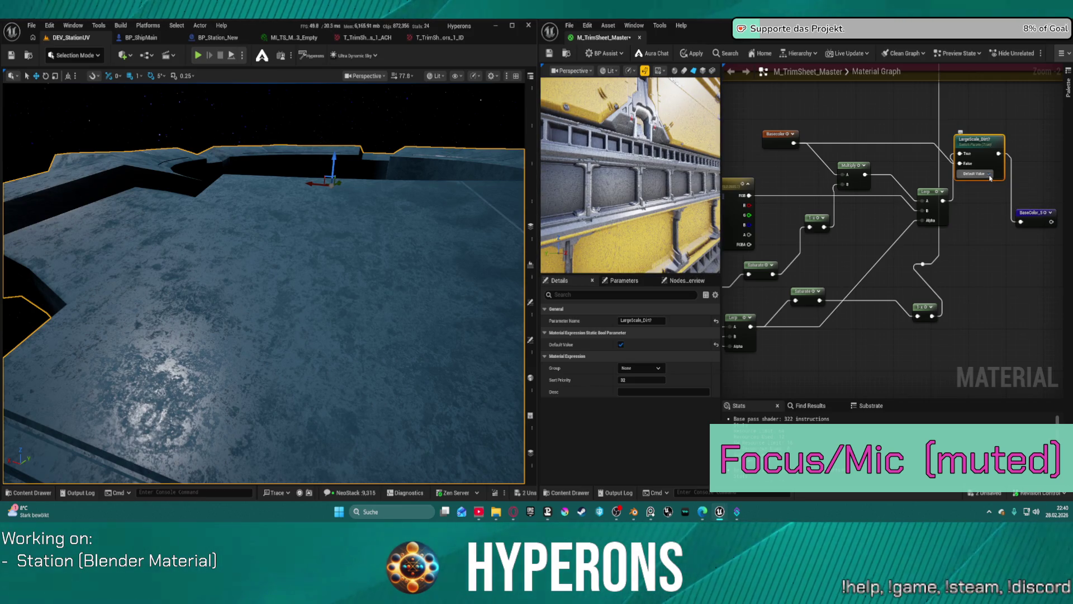
{"action": "left_click", "coordinate": [989, 176]}
{"action": "left_click", "coordinate": [990, 176]}
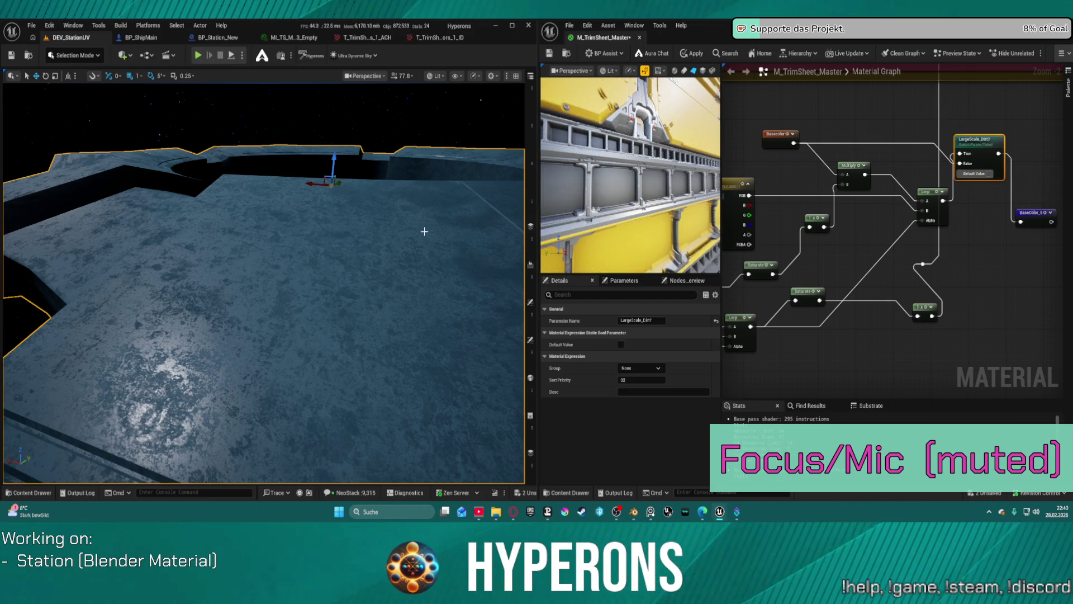
{"action": "scroll", "coordinate": [1053, 190], "scroll_direction": "down", "scroll_amount": 4}
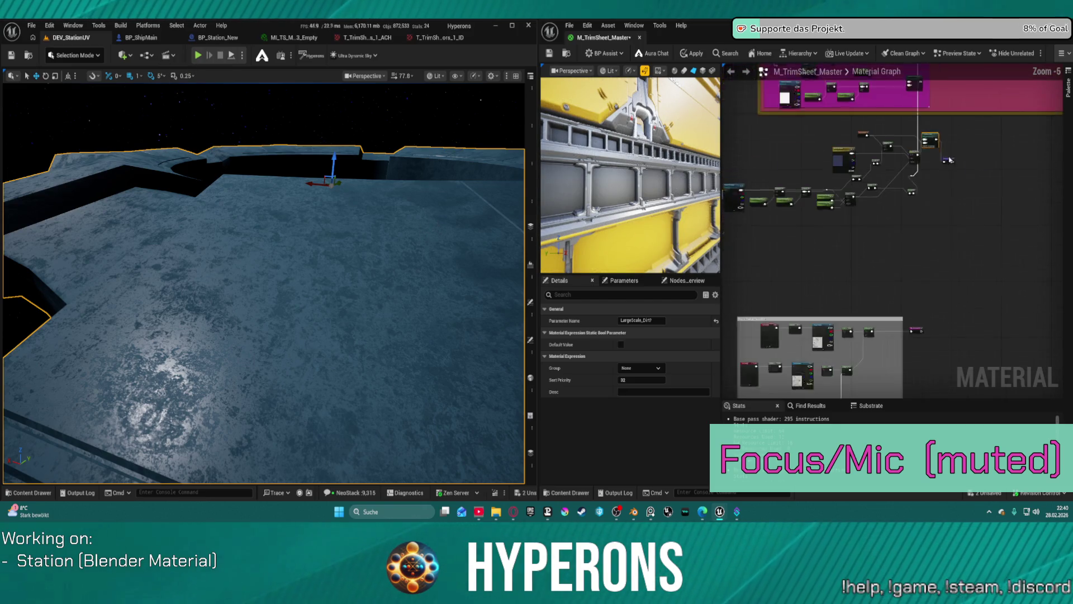
Add a named reroute declaration fed by the 1-x node in the dirt chain.
{"action": "left_click_drag", "start_coordinate": [1053, 190], "coordinate": [963, 187]}
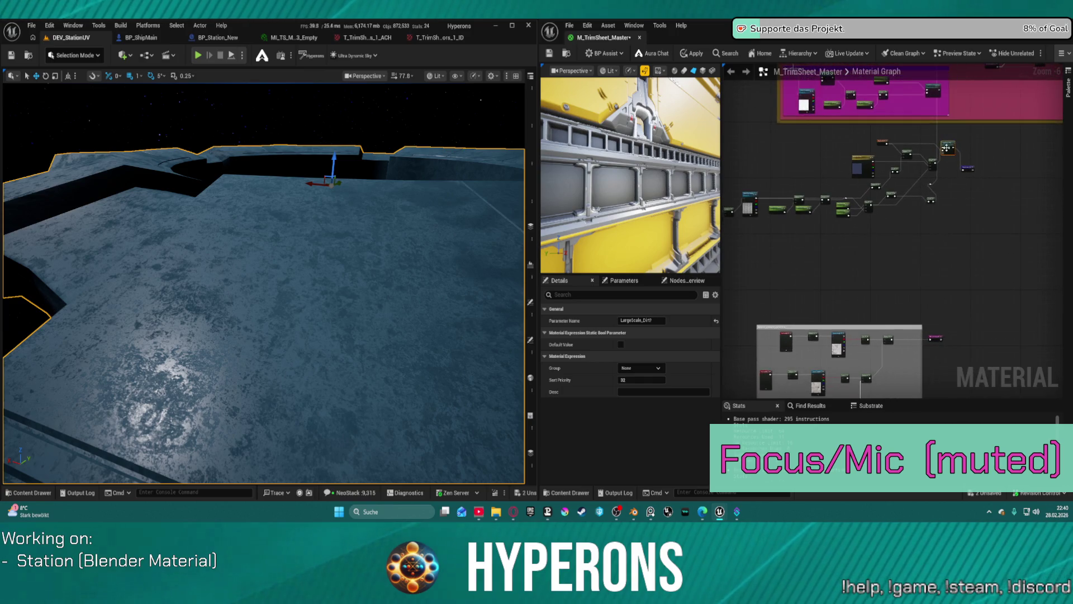
{"action": "scroll", "coordinate": [950, 142], "scroll_direction": "up", "scroll_amount": 3}
{"action": "mouse_move", "coordinate": [950, 142]}
{"action": "left_mouse_down"}
{"action": "mouse_move", "coordinate": [901, 247]}
{"action": "mouse_move", "coordinate": [852, 257]}
{"action": "mouse_move", "coordinate": [867, 302]}
{"action": "mouse_move", "coordinate": [844, 321]}
{"action": "mouse_move", "coordinate": [897, 318]}
{"action": "left_mouse_up"}
{"action": "left_click", "coordinate": [837, 256]}
{"action": "type", "text": "rer d"}
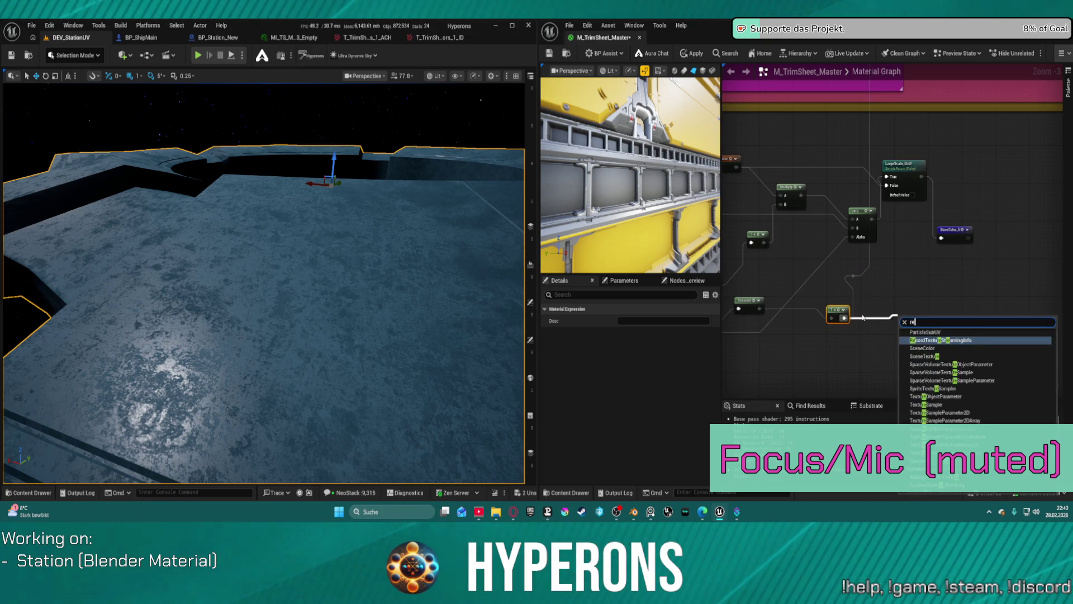
{"action": "key", "text": "Return"}
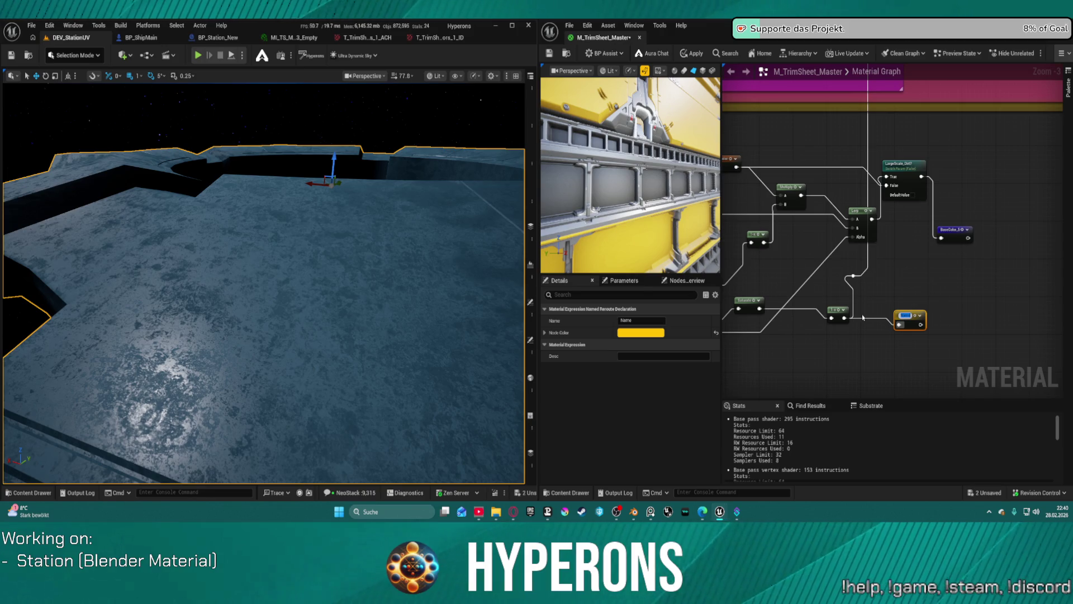
Name the yellow reroute declaration 'Dirt_Roughness', correcting its spelling.
{"action": "type", "text": "Dirt1"}
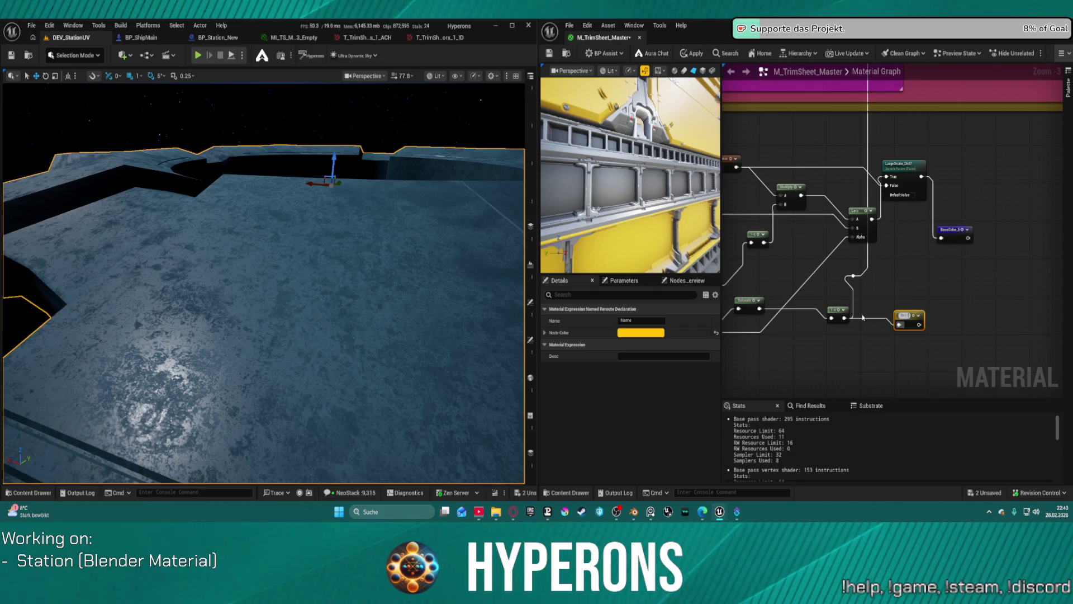
{"action": "key", "text": "Return"}
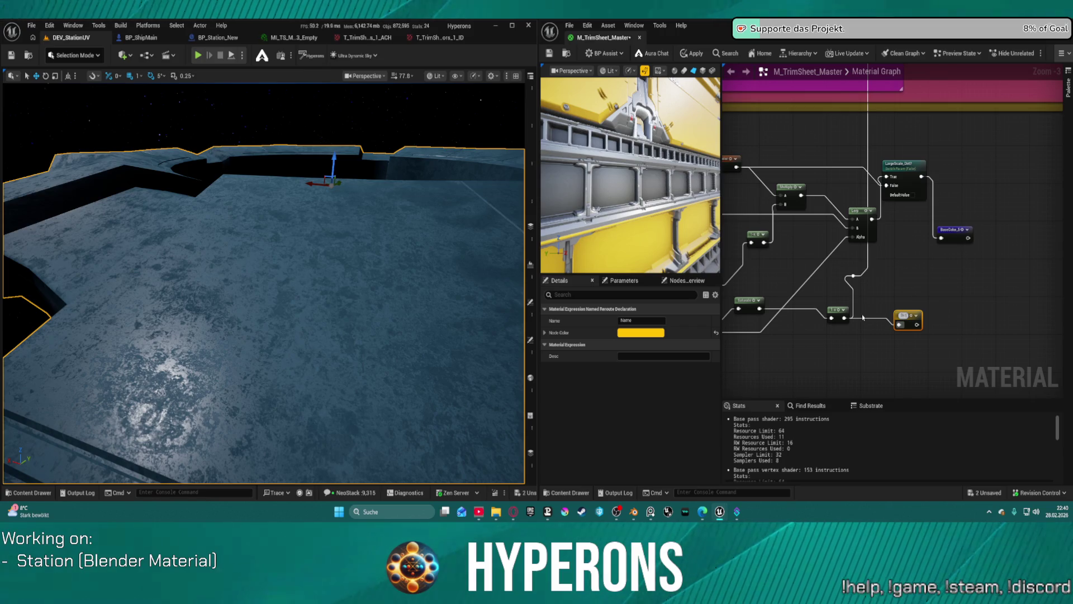
{"action": "type", "text": "1_roughness"}
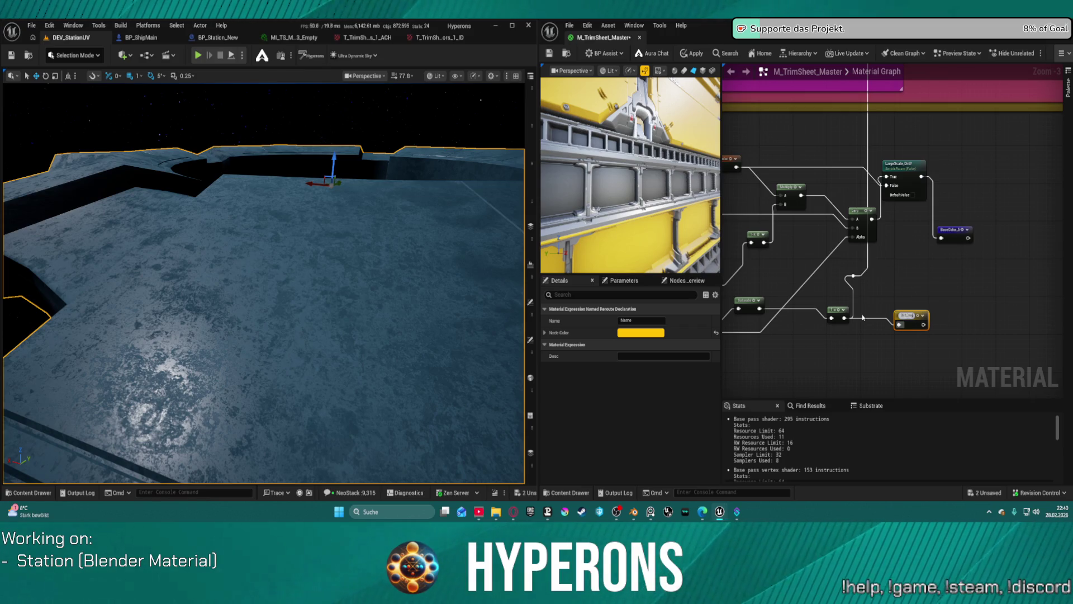
{"action": "type", "text": "Dirt_roghness"}
{"action": "key", "text": "Return"}
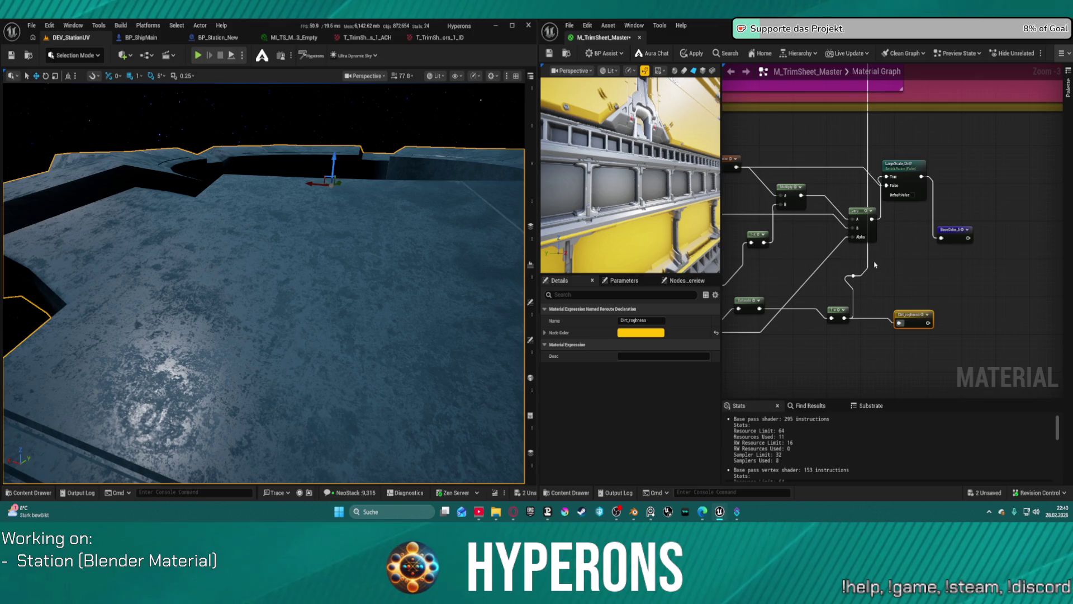
{"action": "left_click", "coordinate": [631, 321]}
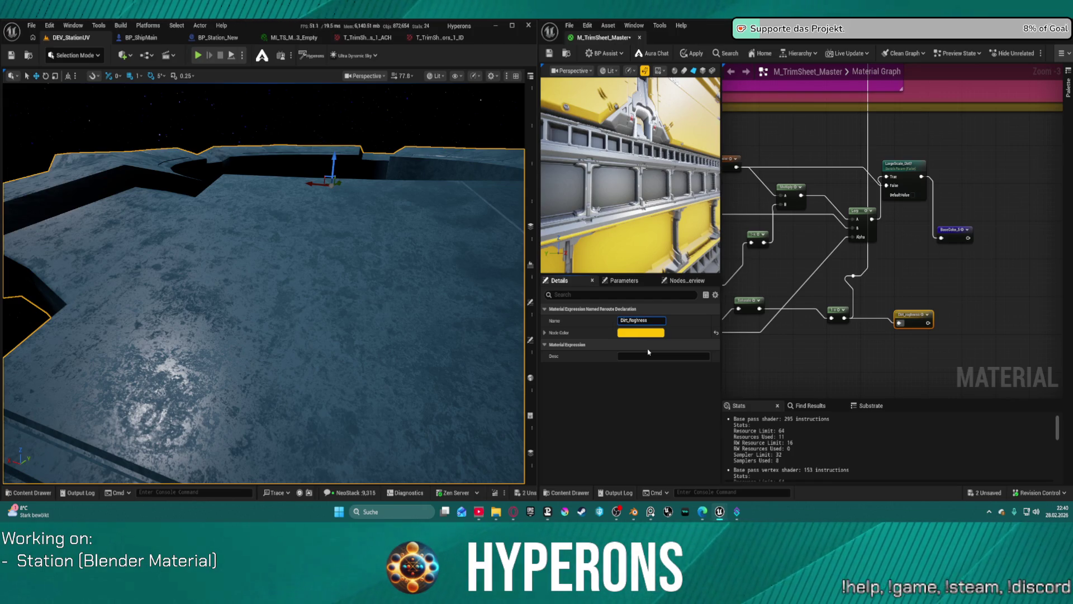
{"action": "key", "text": "Return"}
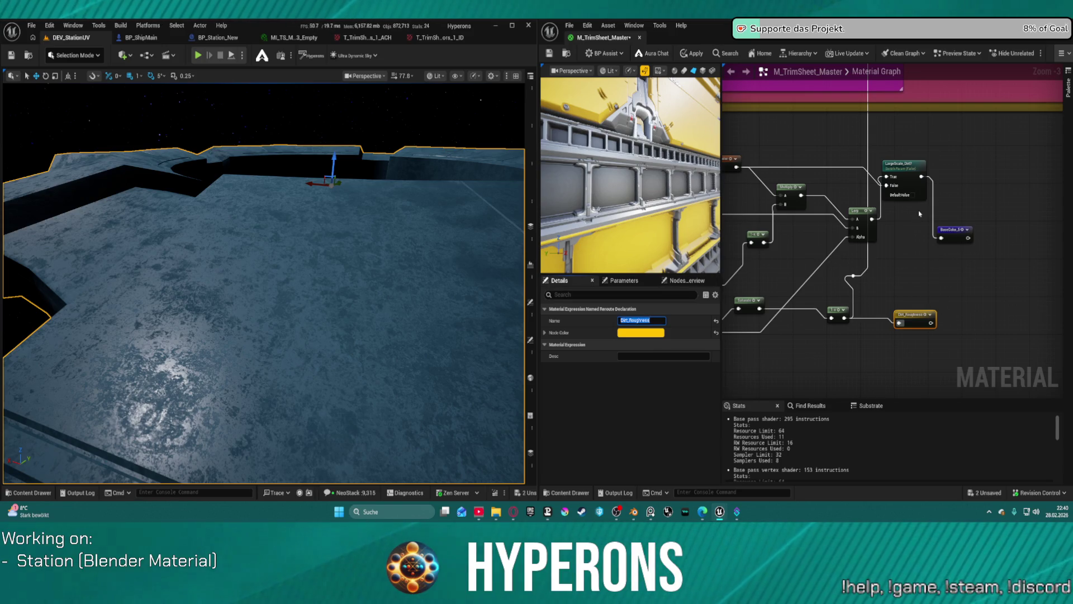
{"action": "mouse_move", "coordinate": [919, 214]}
{"action": "left_mouse_down"}
{"action": "mouse_move", "coordinate": [877, 378]}
{"action": "mouse_move", "coordinate": [865, 367]}
{"action": "left_mouse_up"}
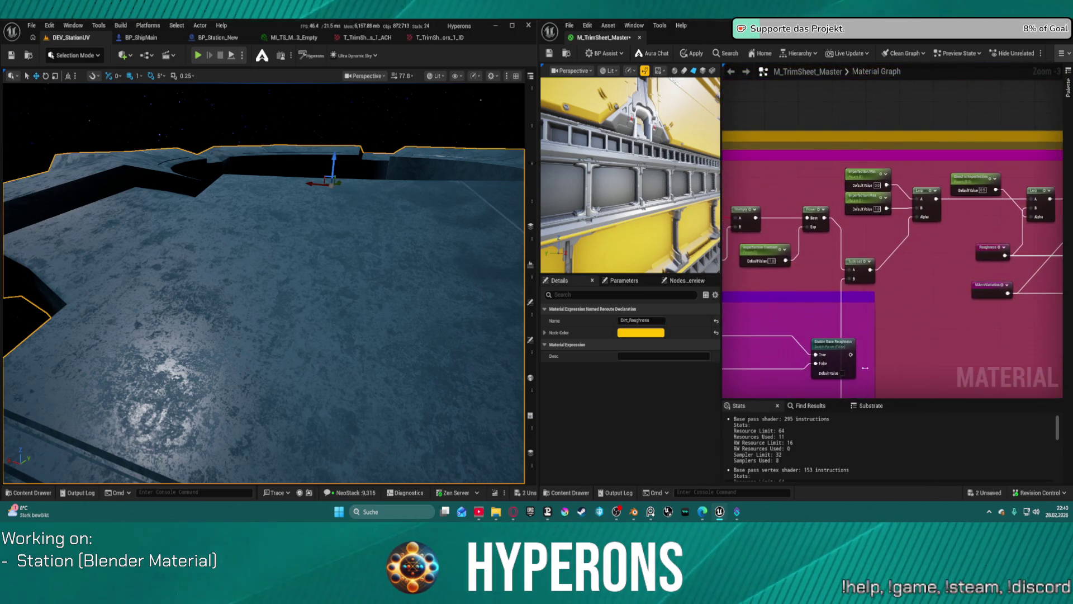
Place a Dirt_Roughness named reroute beside the Subtract node in the roughness group.
{"action": "left_click_drag", "start_coordinate": [851, 283], "coordinate": [804, 279]}
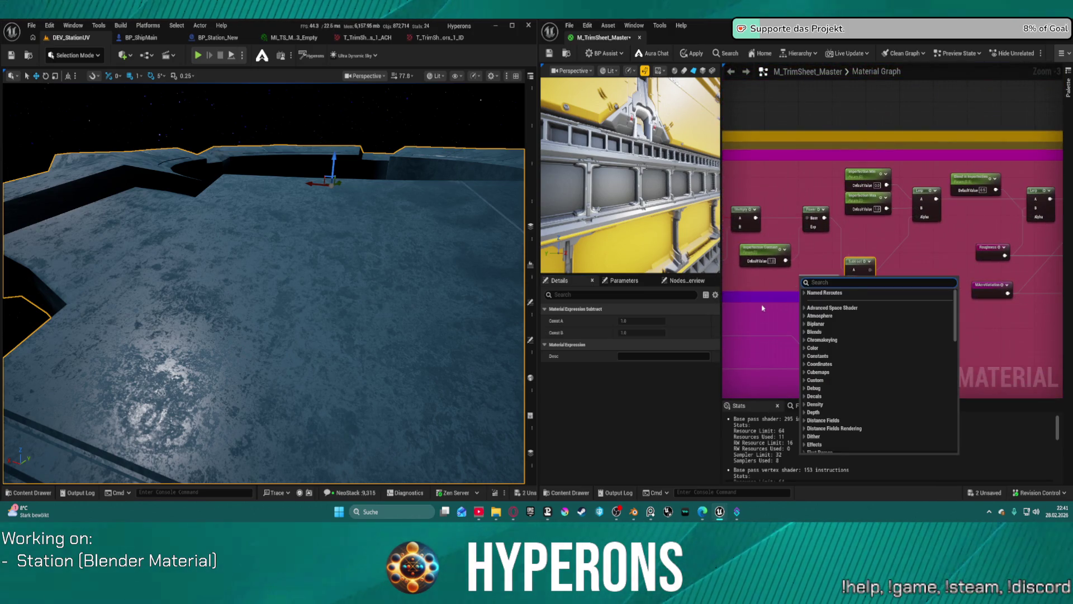
{"action": "type", "text": "d"}
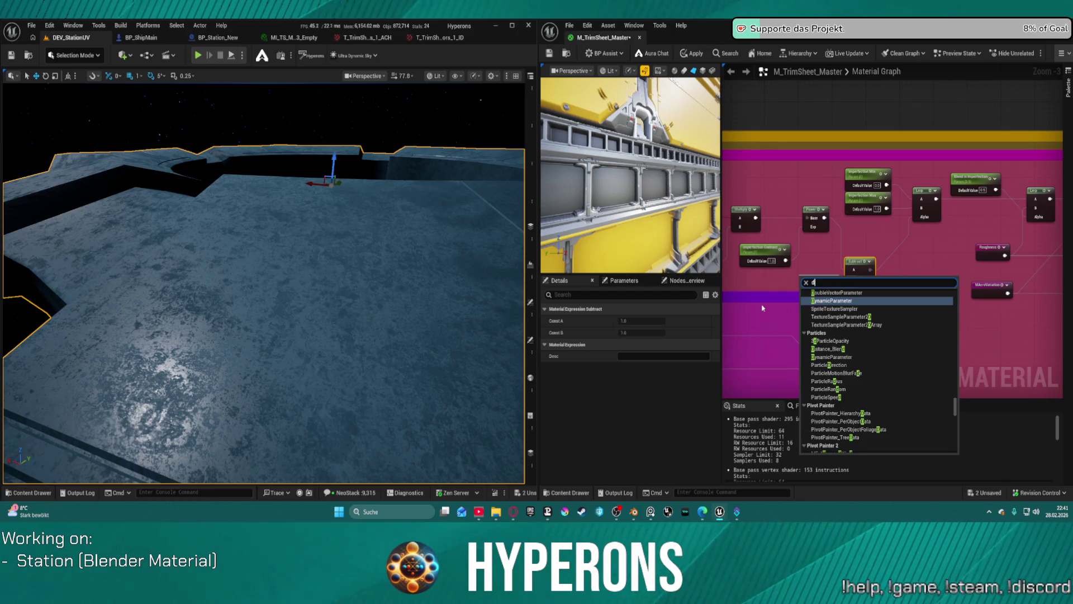
{"action": "type", "text": "irt"}
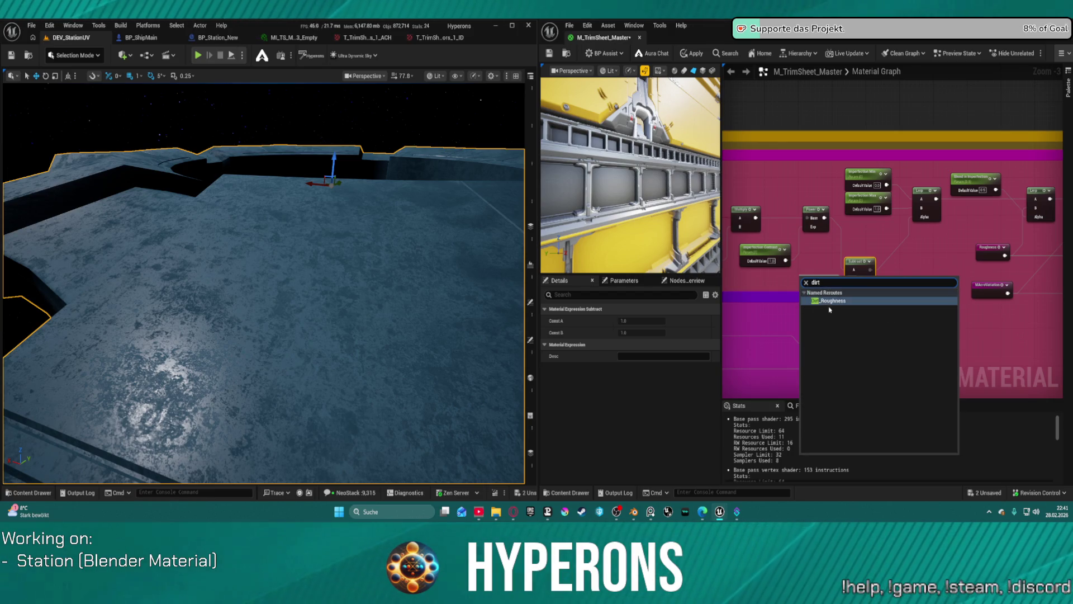
{"action": "left_click", "coordinate": [829, 302]}
{"action": "scroll", "coordinate": [906, 143], "scroll_direction": "down", "scroll_amount": 4}
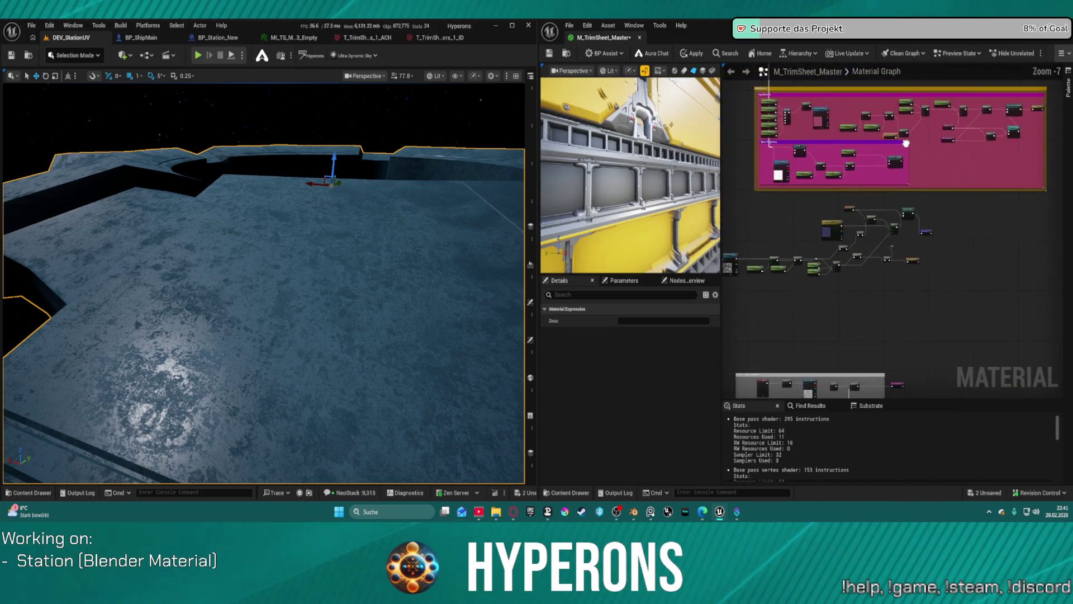
{"action": "left_click", "coordinate": [842, 225]}
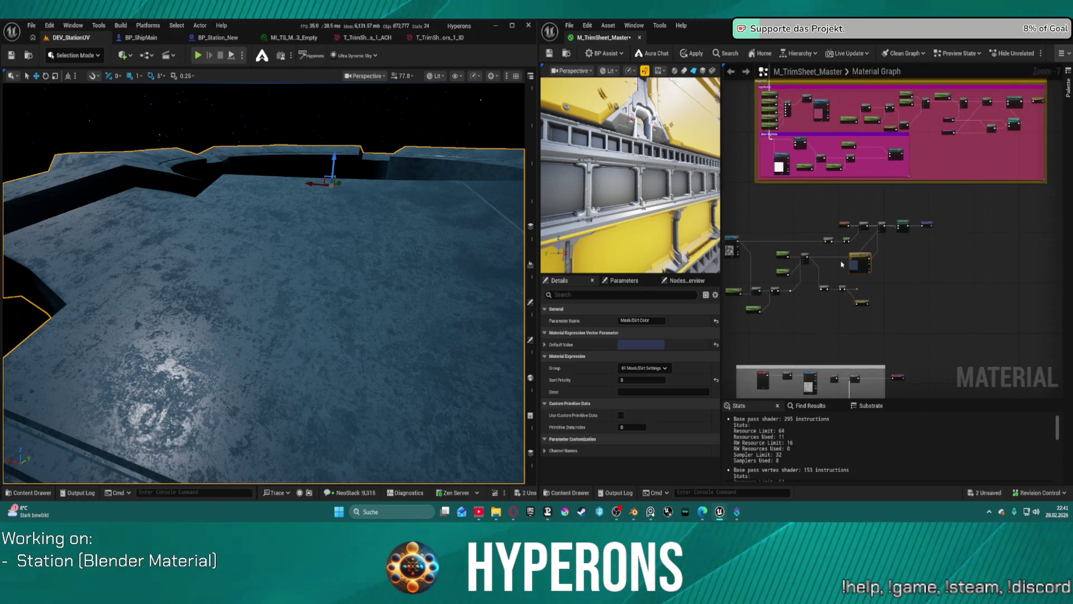
{"action": "scroll", "coordinate": [843, 264], "scroll_direction": "up", "scroll_amount": 4}
Delete the stray reroute and move the Dirt_Roughness declaration up beside its chain.
{"action": "left_click", "coordinate": [863, 311]}
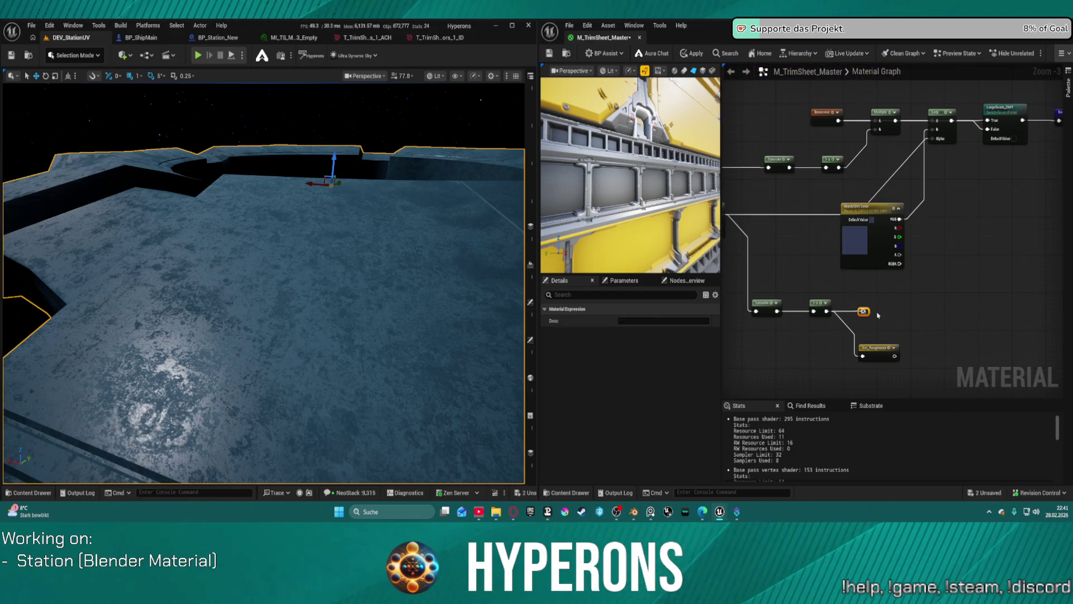
{"action": "key", "text": "Delete"}
{"action": "mouse_move", "coordinate": [871, 352]}
{"action": "left_mouse_down"}
{"action": "mouse_move", "coordinate": [870, 309]}
{"action": "mouse_move", "coordinate": [902, 269]}
{"action": "mouse_move", "coordinate": [945, 274]}
{"action": "left_mouse_up"}
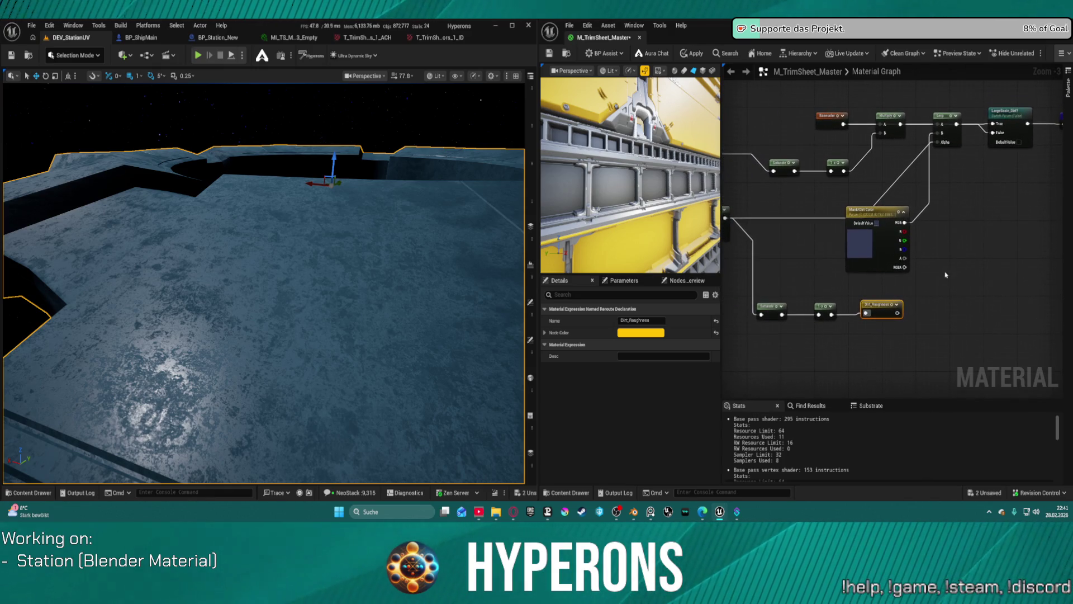
{"action": "left_click", "coordinate": [895, 314]}
{"action": "scroll", "coordinate": [894, 314], "scroll_direction": "down", "scroll_amount": 5}
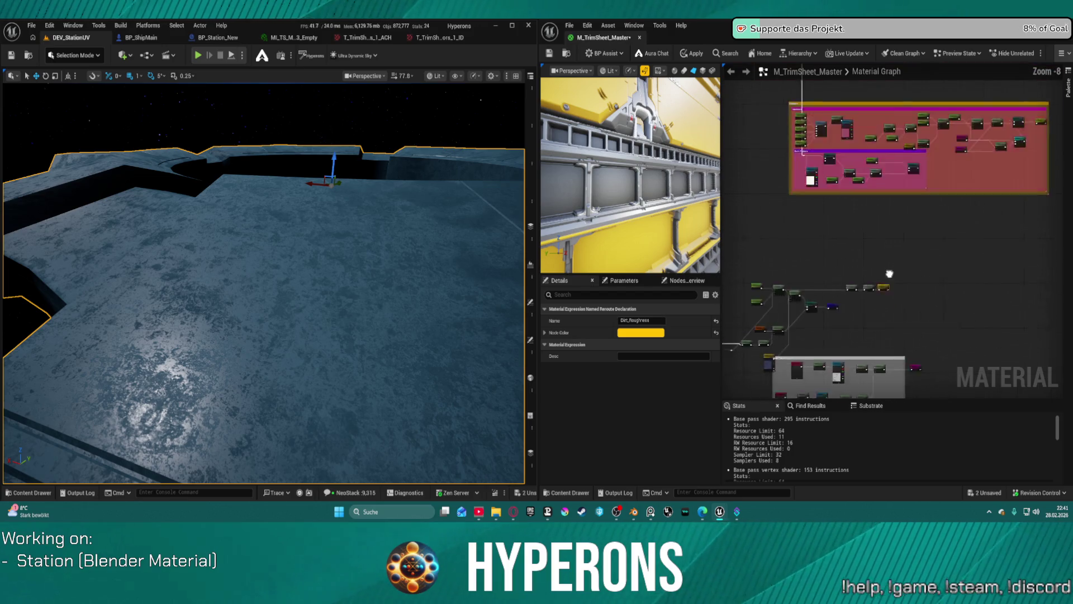
Tidy the Rotation Mask/Dirt parameter and select all the dirt nodes together.
{"action": "left_click", "coordinate": [853, 344]}
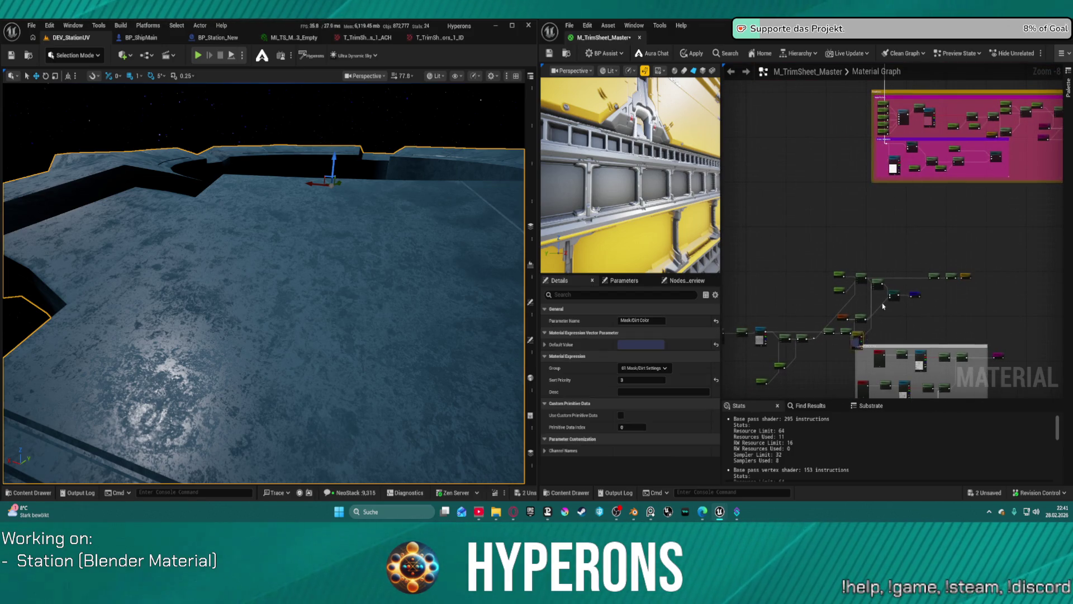
{"action": "left_click_drag", "start_coordinate": [783, 312], "coordinate": [816, 302]}
{"action": "left_click", "coordinate": [814, 313]}
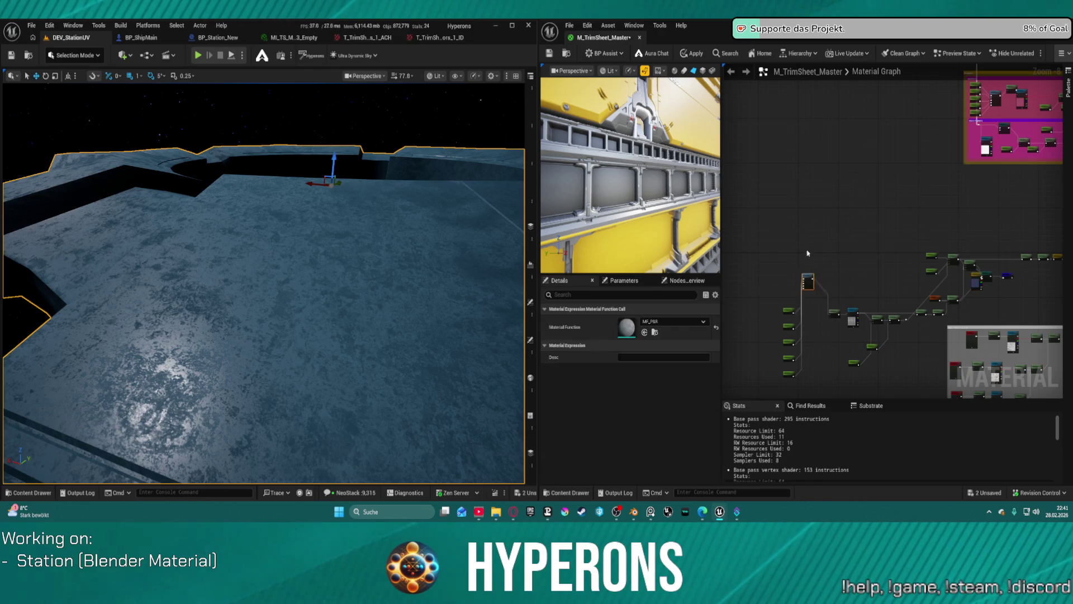
{"action": "left_click_drag", "start_coordinate": [791, 314], "coordinate": [787, 217]}
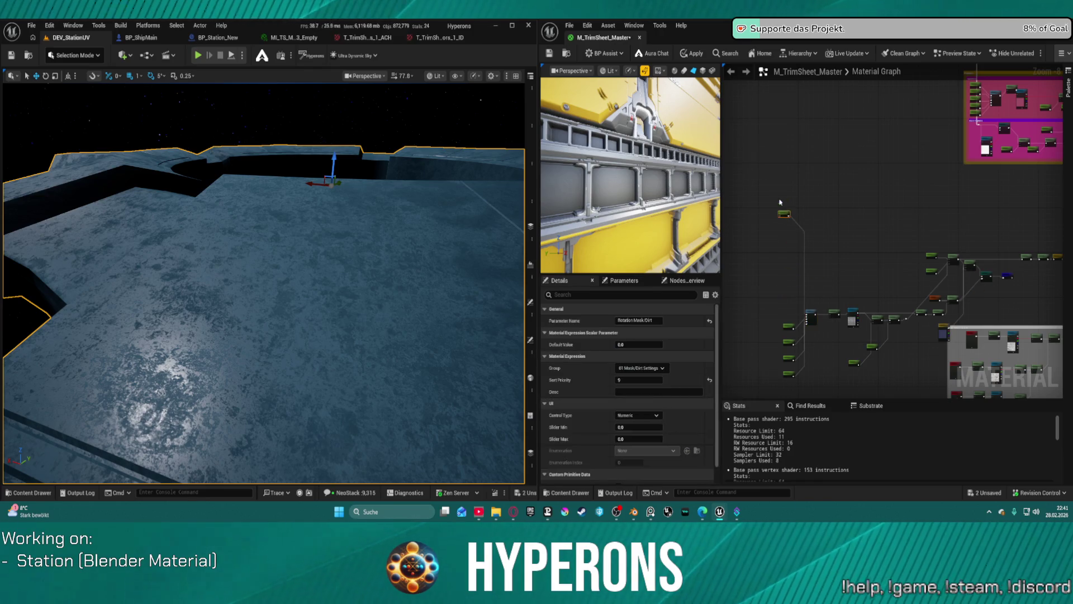
{"action": "left_click_drag", "start_coordinate": [1068, 252], "coordinate": [926, 255]}
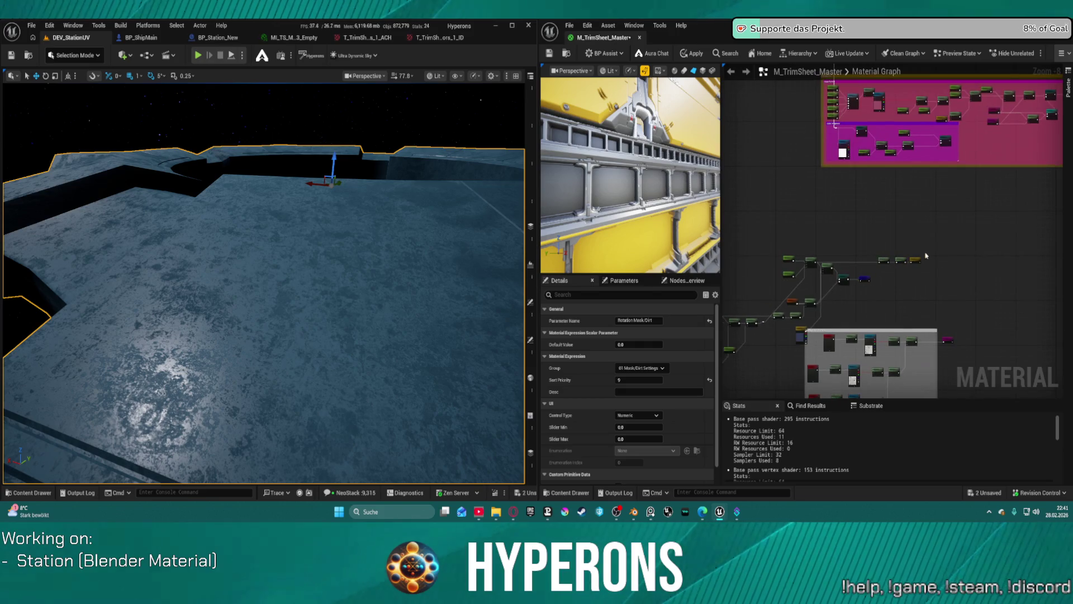
{"action": "left_click", "coordinate": [912, 260]}
{"action": "mouse_move", "coordinate": [924, 218]}
{"action": "left_mouse_down"}
{"action": "mouse_move", "coordinate": [1011, 221]}
{"action": "mouse_move", "coordinate": [958, 218]}
{"action": "left_mouse_up"}
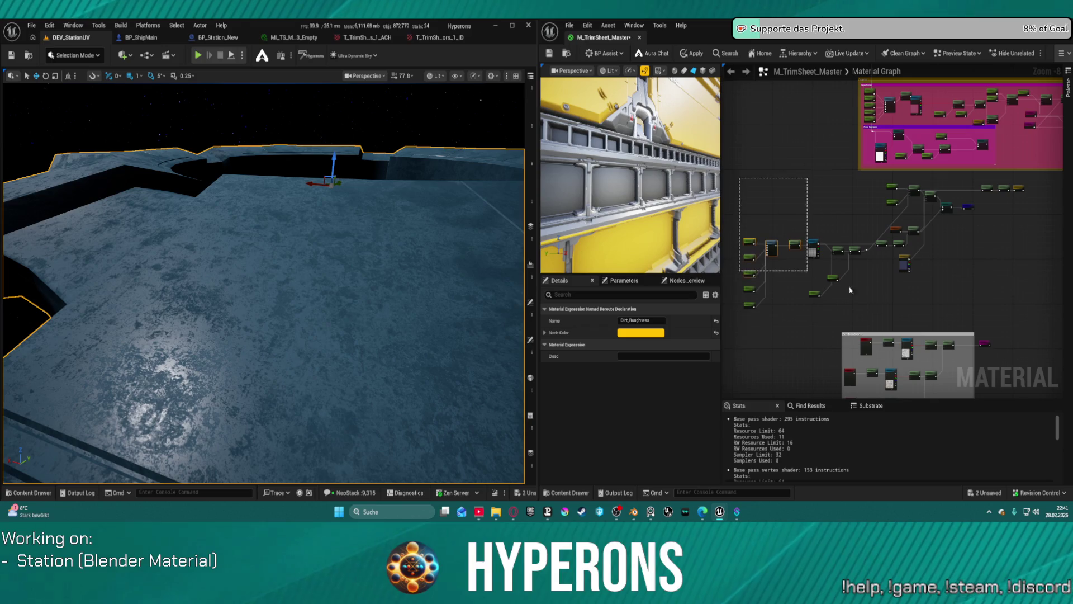
{"action": "left_click", "coordinate": [1041, 329]}
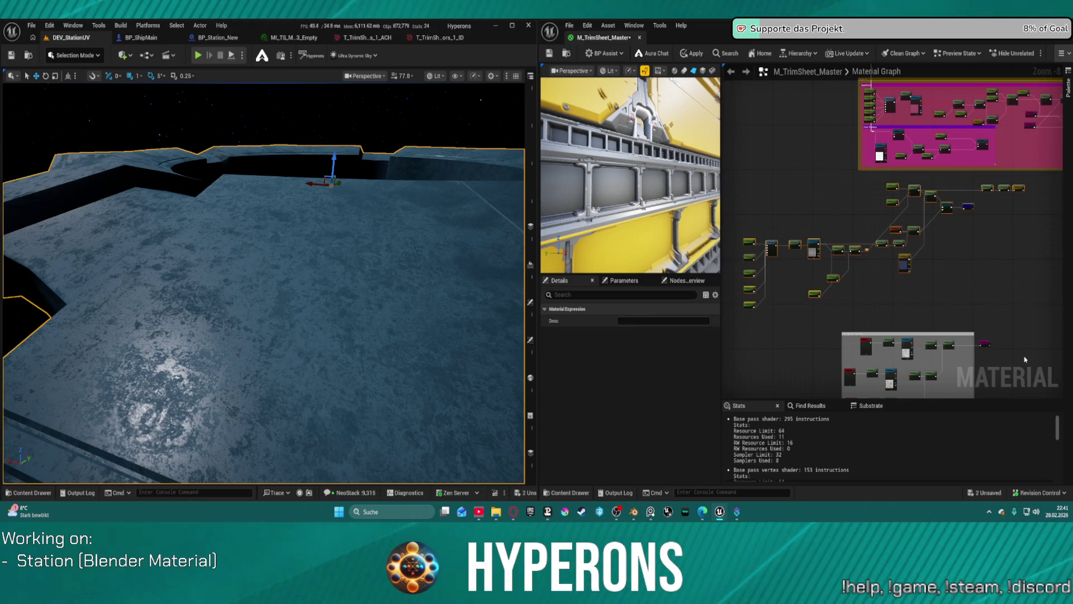
Wrap the dirt nodes in a comment titled 'Dirt' with a dark brown colour.
{"action": "key", "text": "c"}
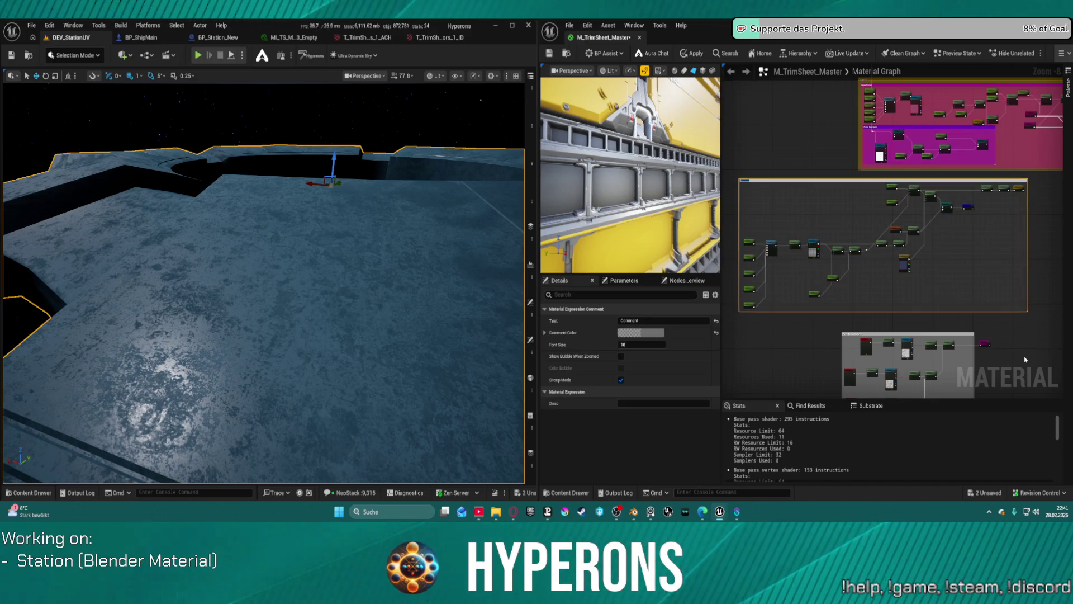
{"action": "type", "text": "Dirt"}
{"action": "key", "text": "Return"}
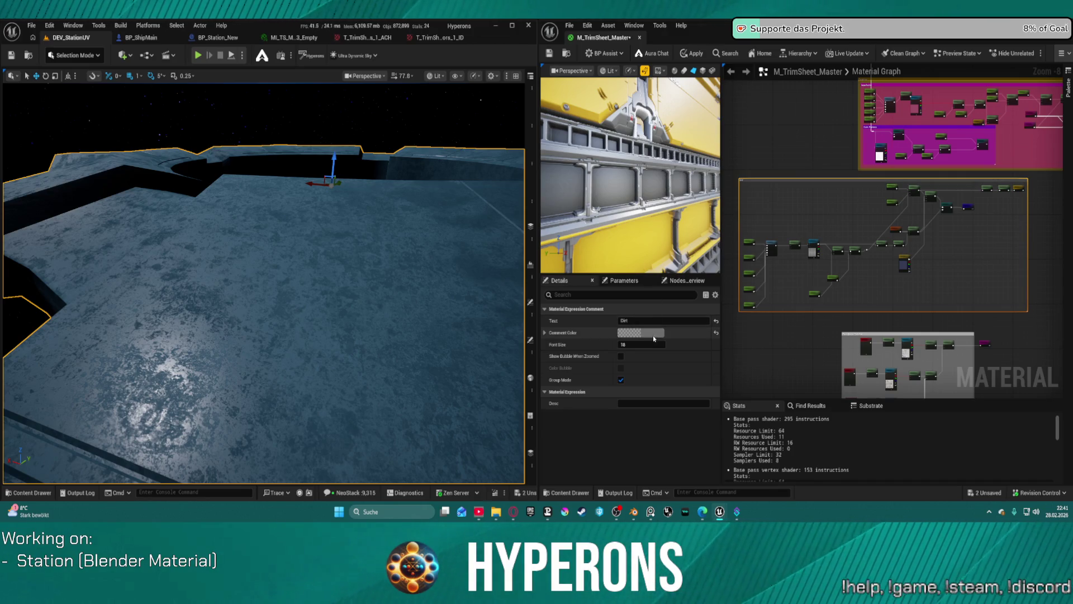
{"action": "left_click", "coordinate": [654, 333]}
{"action": "left_click", "coordinate": [710, 428]}
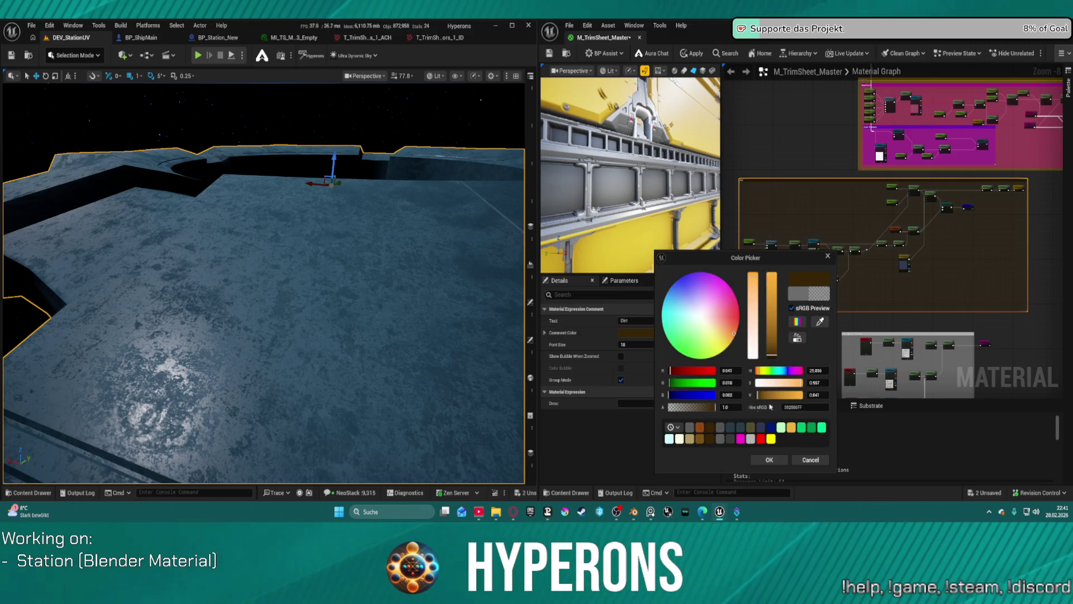
{"action": "left_click", "coordinate": [769, 459]}
{"action": "scroll", "coordinate": [946, 183], "scroll_direction": "down", "scroll_amount": 2}
{"action": "scroll", "coordinate": [946, 184], "scroll_direction": "up", "scroll_amount": 3}
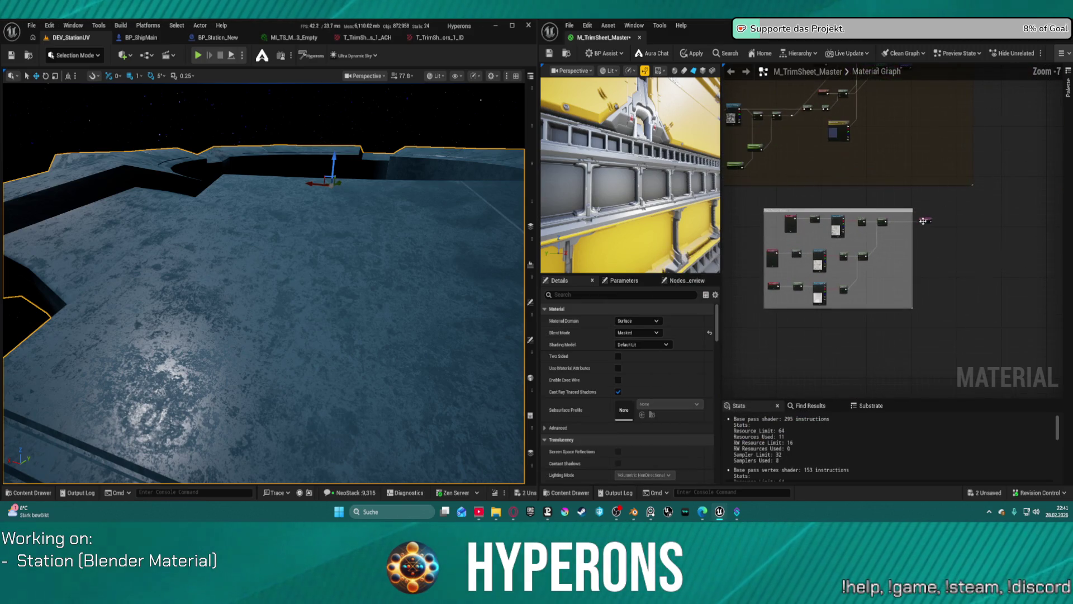
{"action": "left_click", "coordinate": [908, 282]}
Widen the grey macro-variation comment group to the right.
{"action": "scroll", "coordinate": [917, 246], "scroll_direction": "up", "scroll_amount": 2}
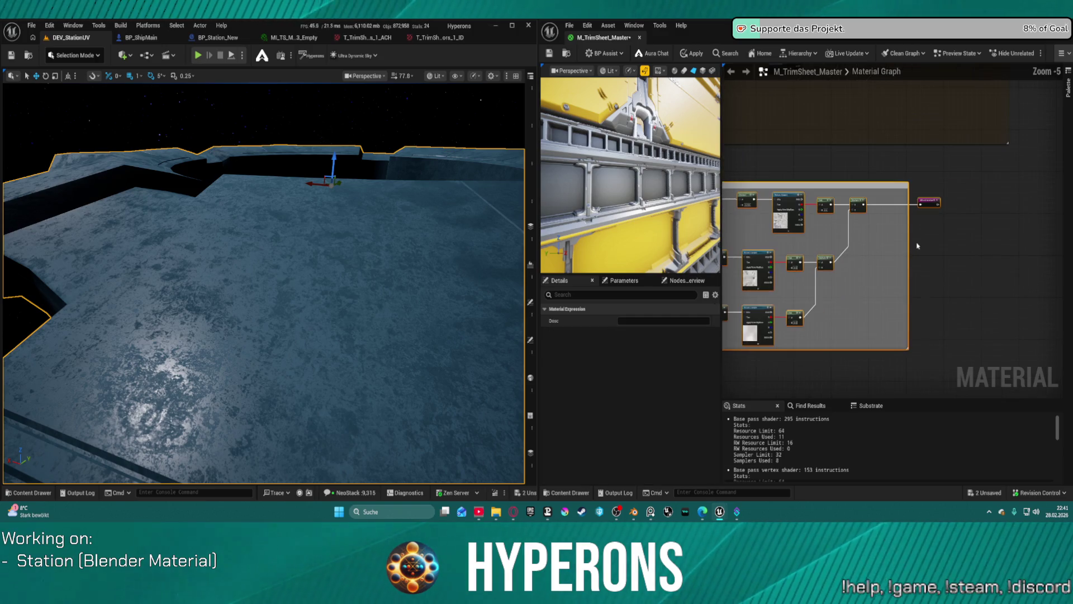
{"action": "mouse_move", "coordinate": [907, 238]}
{"action": "left_mouse_down"}
{"action": "mouse_move", "coordinate": [966, 238]}
{"action": "mouse_move", "coordinate": [950, 239]}
{"action": "left_mouse_up"}
{"action": "left_click", "coordinate": [976, 239]}
{"action": "scroll", "coordinate": [955, 195], "scroll_direction": "down", "scroll_amount": 1}
{"action": "scroll", "coordinate": [955, 195], "scroll_direction": "up", "scroll_amount": 7}
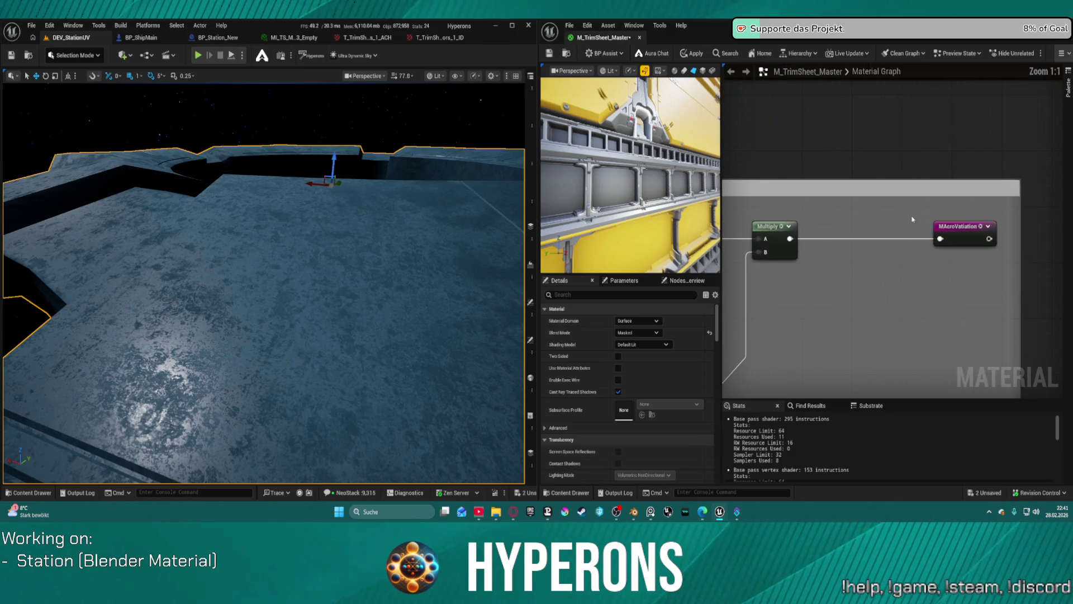
Correct the misspelled reroute name MAcroVatiation to MacroVariation.
{"action": "left_click", "coordinate": [968, 239]}
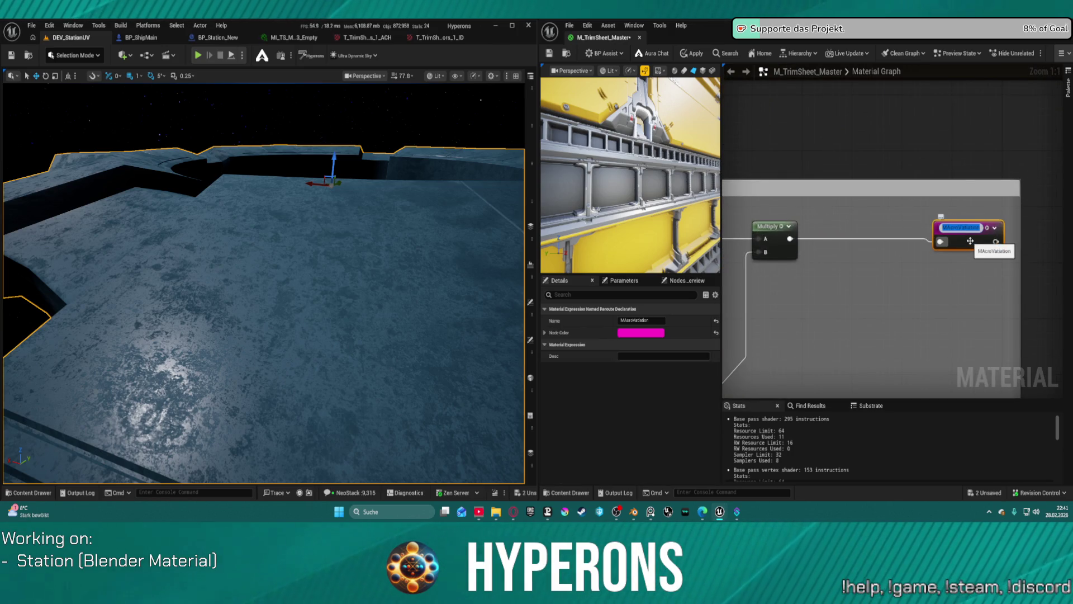
{"action": "key", "text": "Left"}
{"action": "key", "text": "Left"}
{"action": "key", "text": "Left"}
{"action": "key", "text": "BackSpace"}
{"action": "type", "text": "a"}
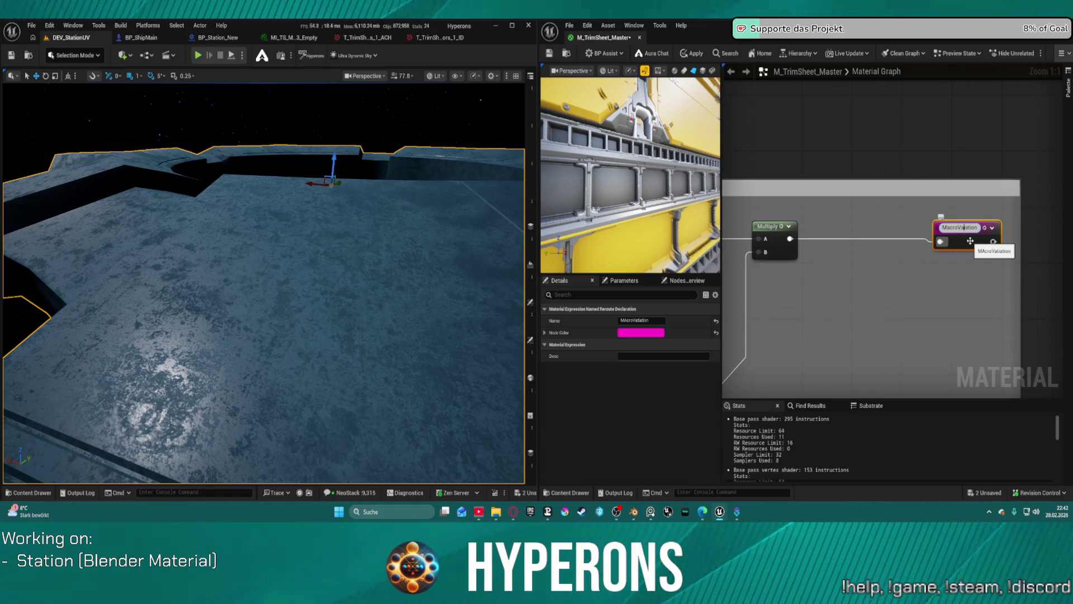
{"action": "key", "text": "Return"}
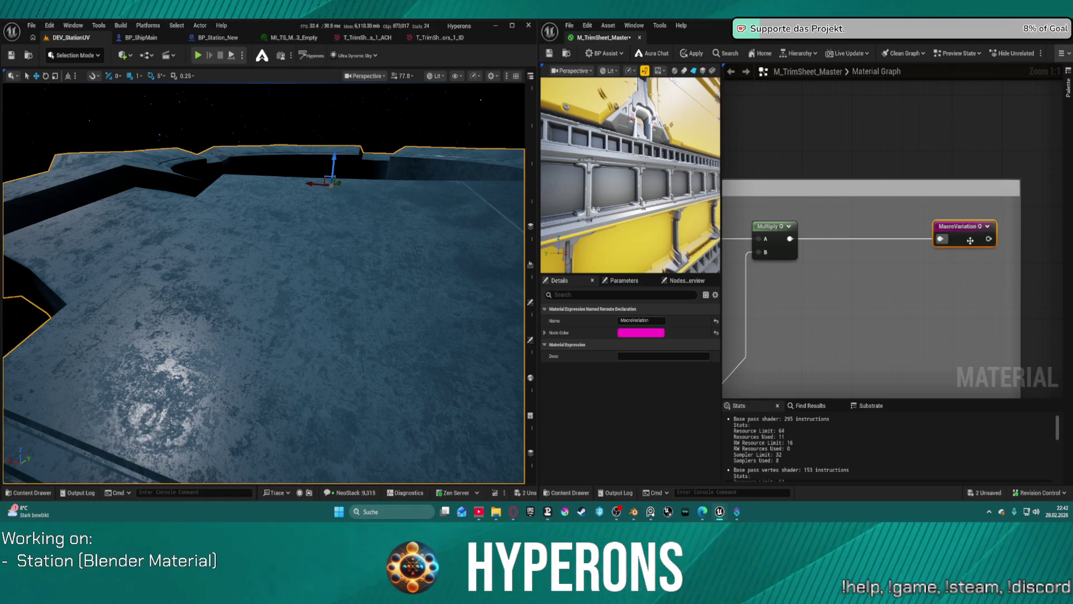
{"action": "scroll", "coordinate": [961, 246], "scroll_direction": "down", "scroll_amount": 8}
Move the Dirt and Macro Texture Variation comment groups right into line, then frame the whole graph.
{"action": "mouse_move", "coordinate": [973, 256]}
{"action": "left_mouse_down"}
{"action": "mouse_move", "coordinate": [886, 317]}
{"action": "mouse_move", "coordinate": [894, 241]}
{"action": "mouse_move", "coordinate": [935, 377]}
{"action": "left_mouse_up"}
{"action": "scroll", "coordinate": [928, 290], "scroll_direction": "down", "scroll_amount": 4}
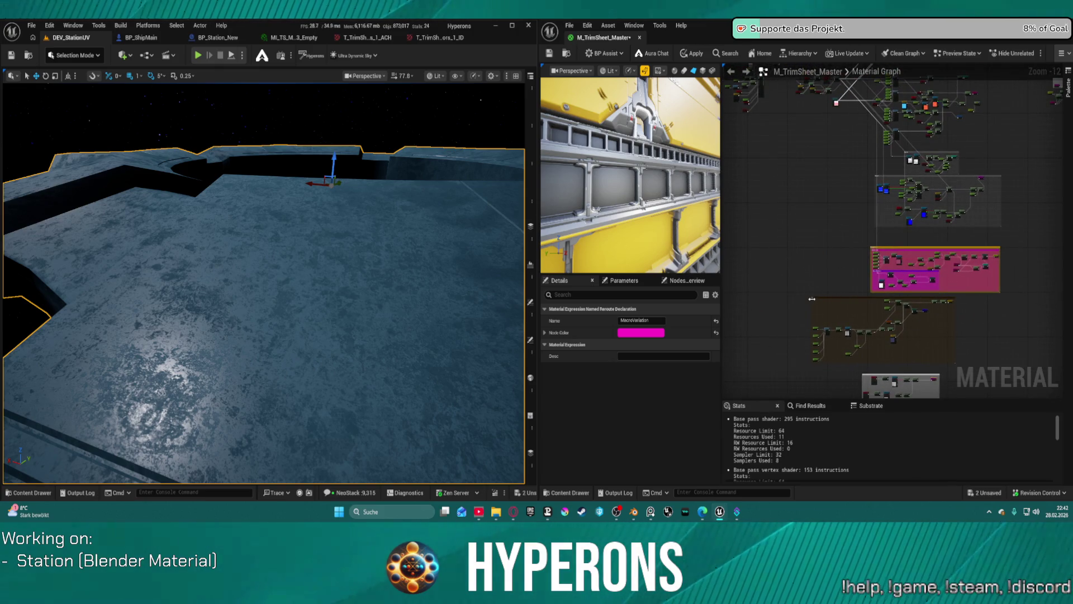
{"action": "mouse_move", "coordinate": [828, 303]}
{"action": "left_mouse_down"}
{"action": "mouse_move", "coordinate": [885, 304]}
{"action": "mouse_move", "coordinate": [825, 202]}
{"action": "left_mouse_up"}
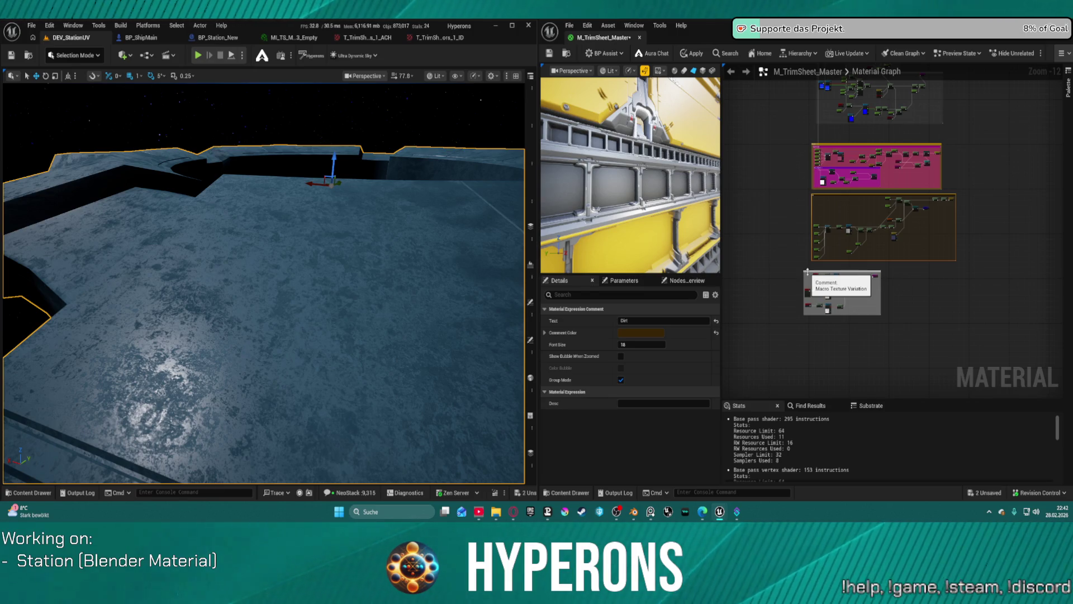
{"action": "left_click_drag", "start_coordinate": [811, 276], "coordinate": [820, 275]}
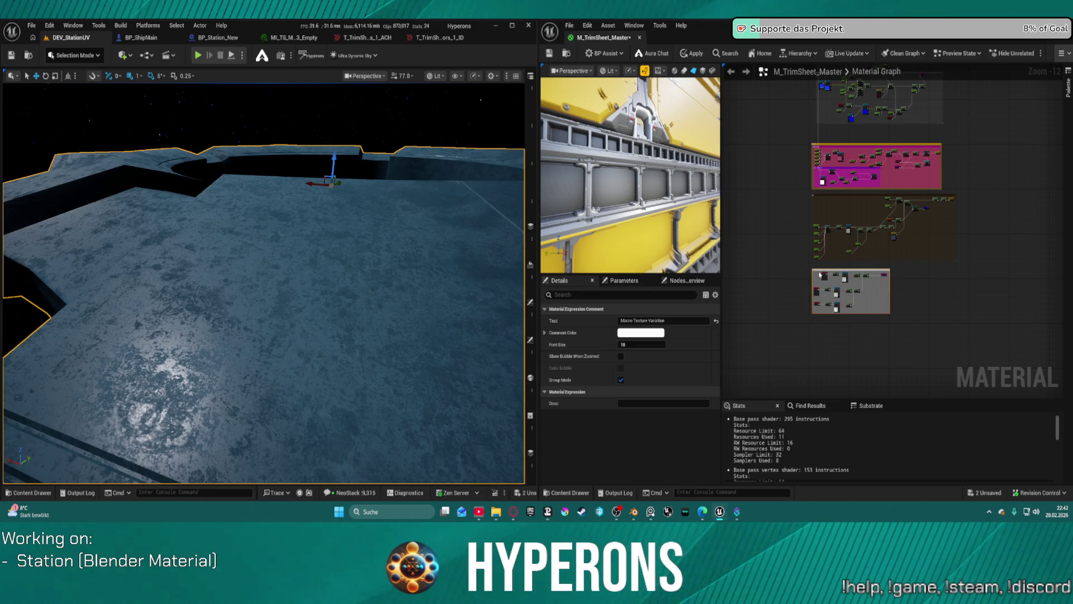
{"action": "left_click", "coordinate": [1002, 137]}
{"action": "key", "text": "Home"}
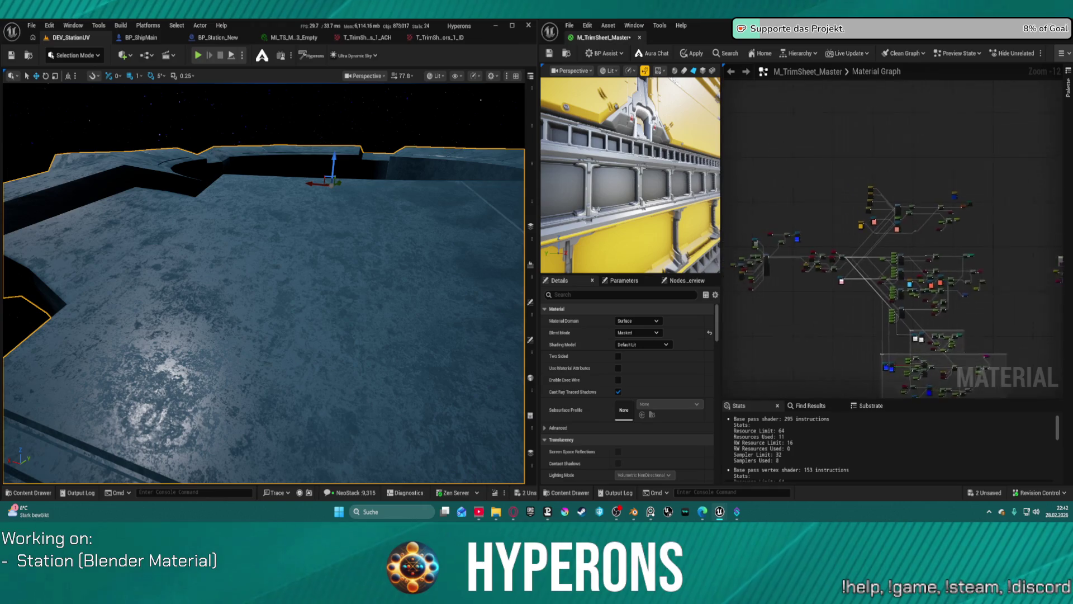
Inspect the settings of the Add node and the Specular parameter.
{"action": "scroll", "coordinate": [1004, 247], "scroll_direction": "up", "scroll_amount": 5}
{"action": "scroll", "coordinate": [1004, 247], "scroll_direction": "up", "scroll_amount": 6}
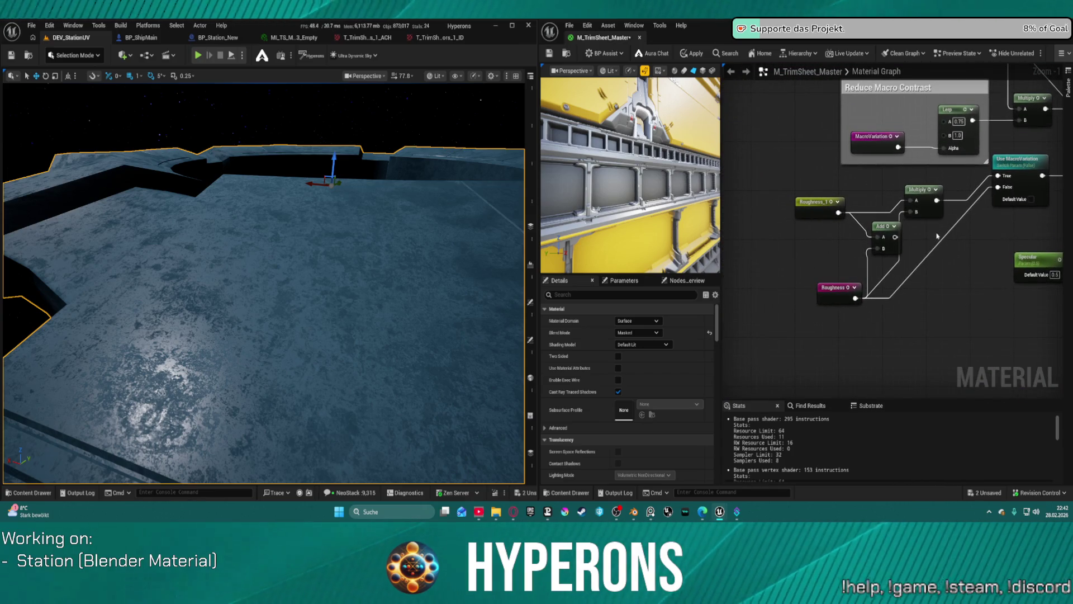
{"action": "left_click", "coordinate": [885, 226]}
{"action": "key", "text": "Delete"}
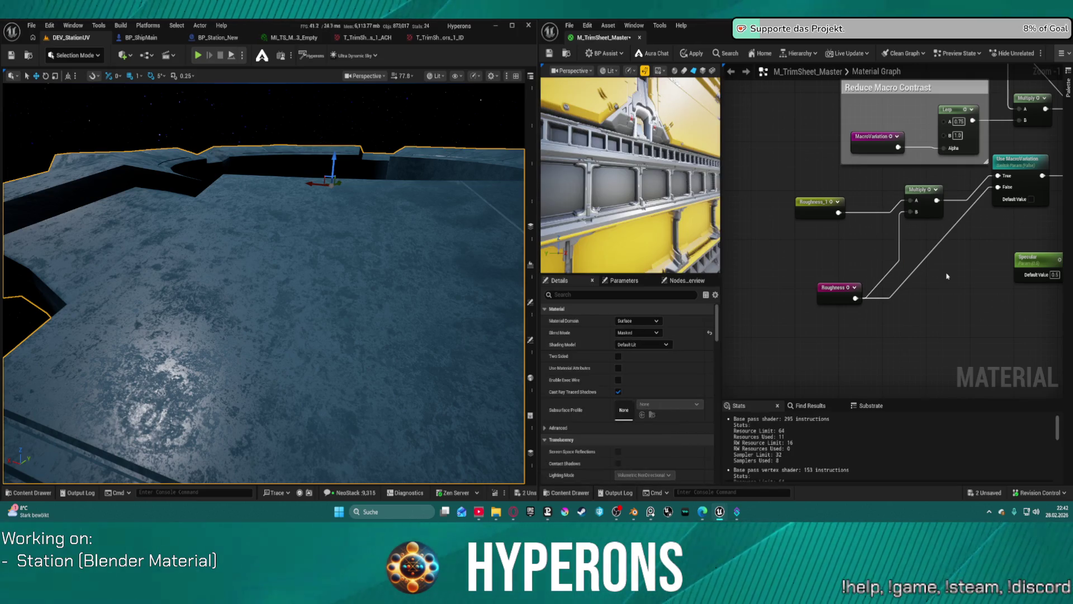
{"action": "scroll", "coordinate": [777, 234], "scroll_direction": "down", "scroll_amount": 3}
{"action": "left_click", "coordinate": [830, 228]}
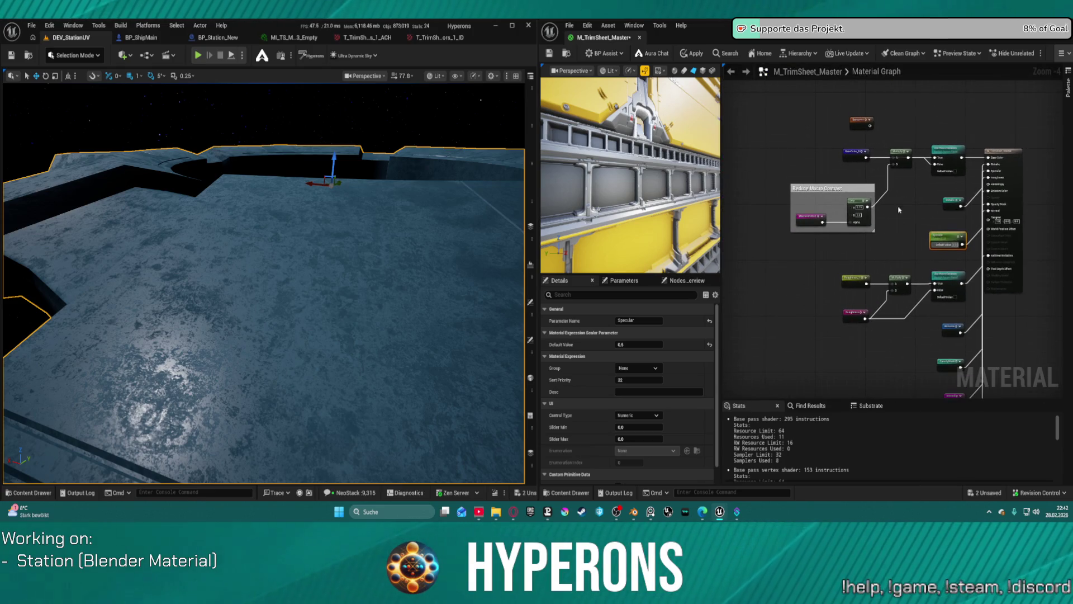
Select the BaseColor node, then the BaseColor_5 node feeding base colour.
{"action": "left_click", "coordinate": [860, 120]}
{"action": "scroll", "coordinate": [874, 129], "scroll_direction": "up", "scroll_amount": 1}
{"action": "left_click", "coordinate": [848, 158]}
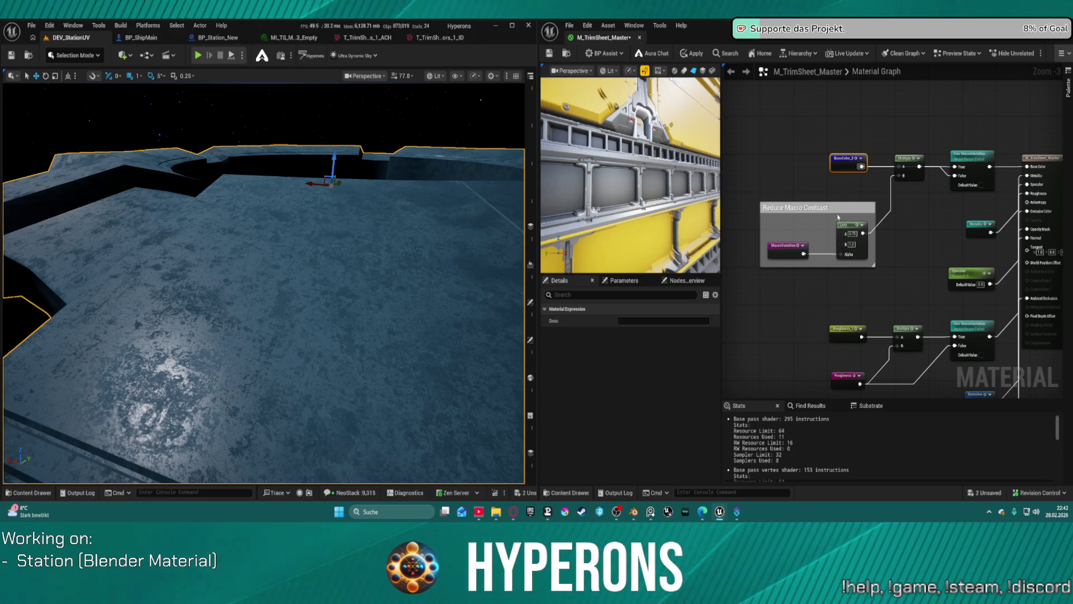
{"action": "scroll", "coordinate": [837, 217], "scroll_direction": "up", "scroll_amount": 3}
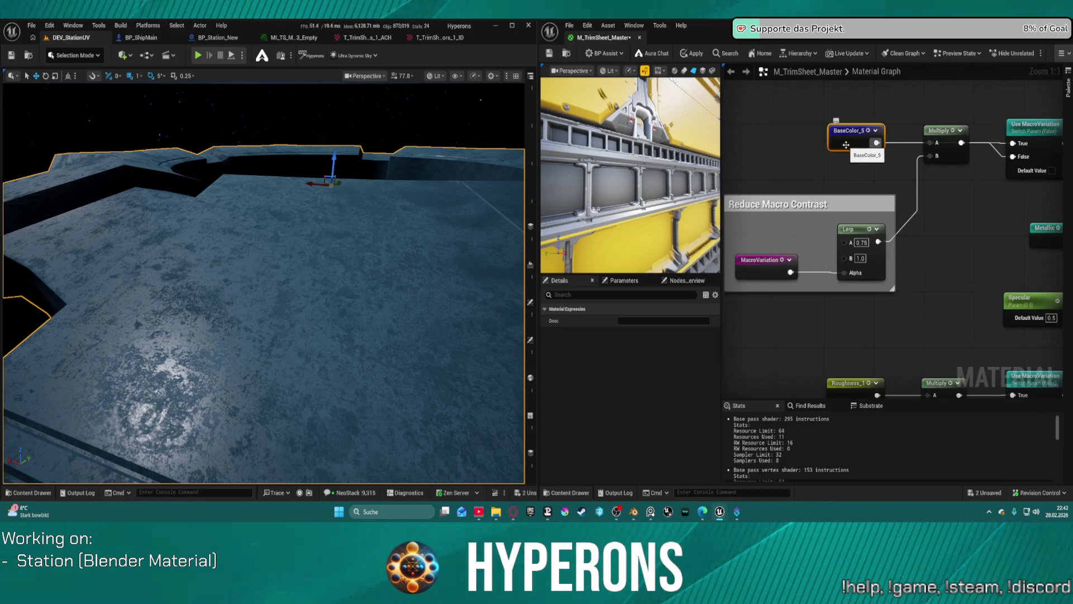
{"action": "scroll", "coordinate": [853, 131], "scroll_direction": "down", "scroll_amount": 12}
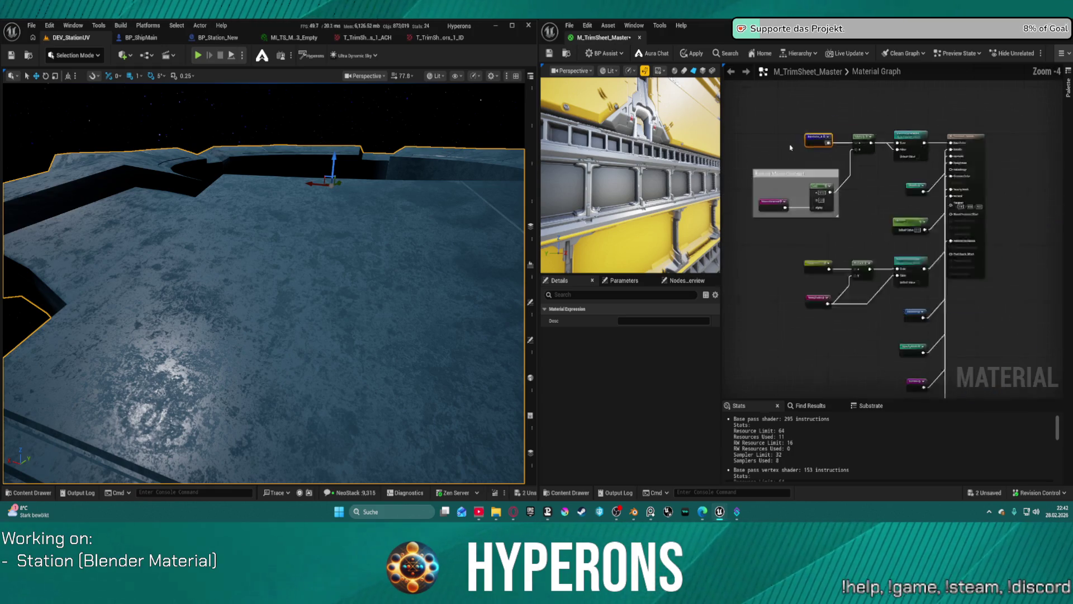
{"action": "scroll", "coordinate": [920, 204], "scroll_direction": "up", "scroll_amount": 1}
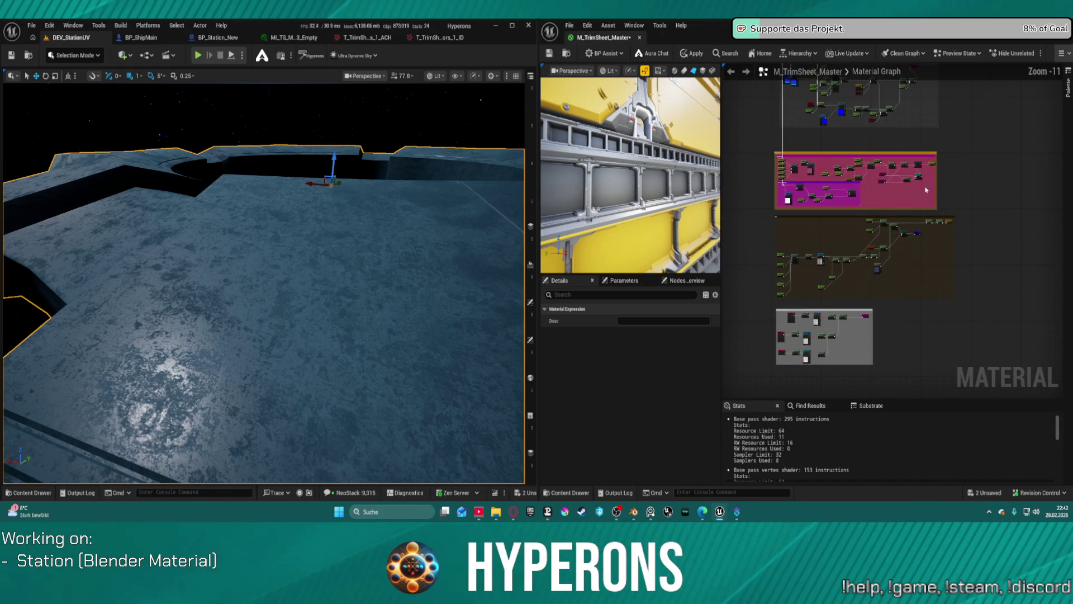
Rename the BaseColor_5 node to BaseColor_out.
{"action": "scroll", "coordinate": [923, 228], "scroll_direction": "up", "scroll_amount": 11}
{"action": "left_click", "coordinate": [947, 239]}
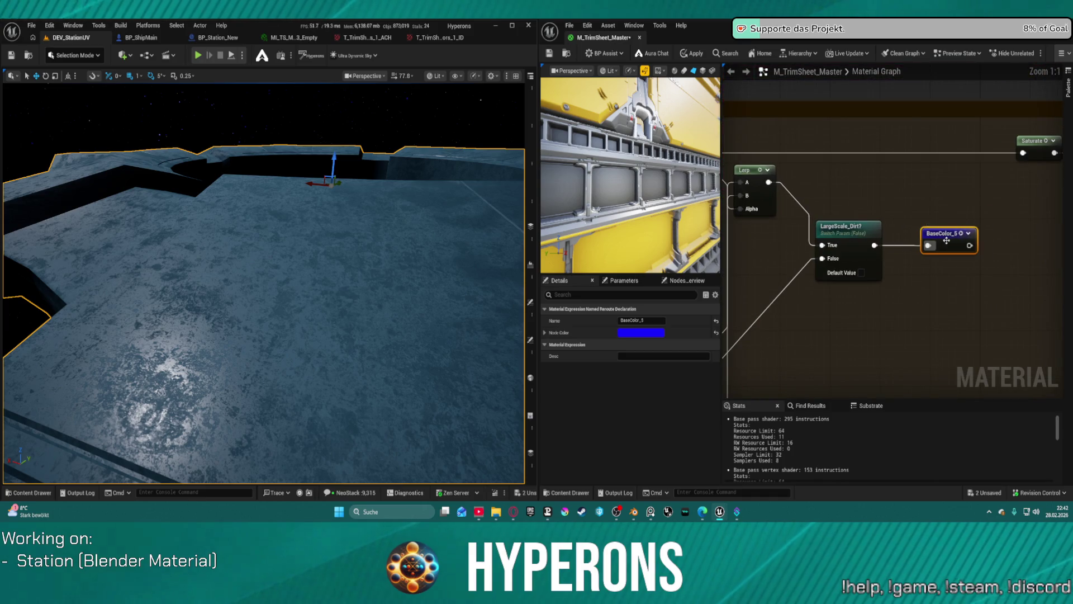
{"action": "double_click", "coordinate": [947, 238]}
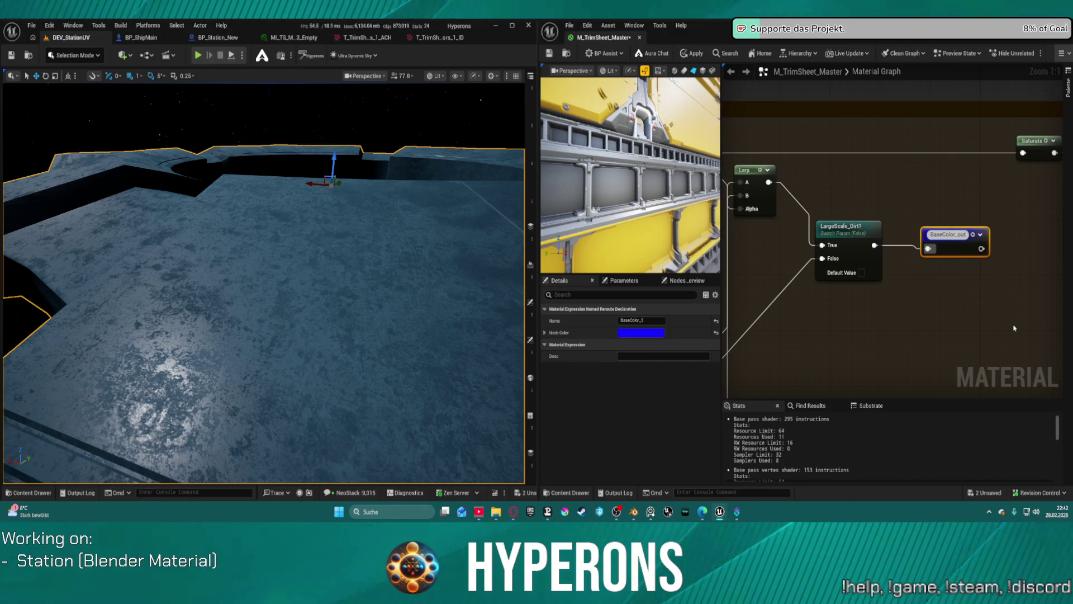
{"action": "key", "text": "Return"}
Bring the Basecolor and Mask/Dirt nodes into view and select the Basecolor node.
{"action": "left_click_drag", "start_coordinate": [1014, 328], "coordinate": [892, 314]}
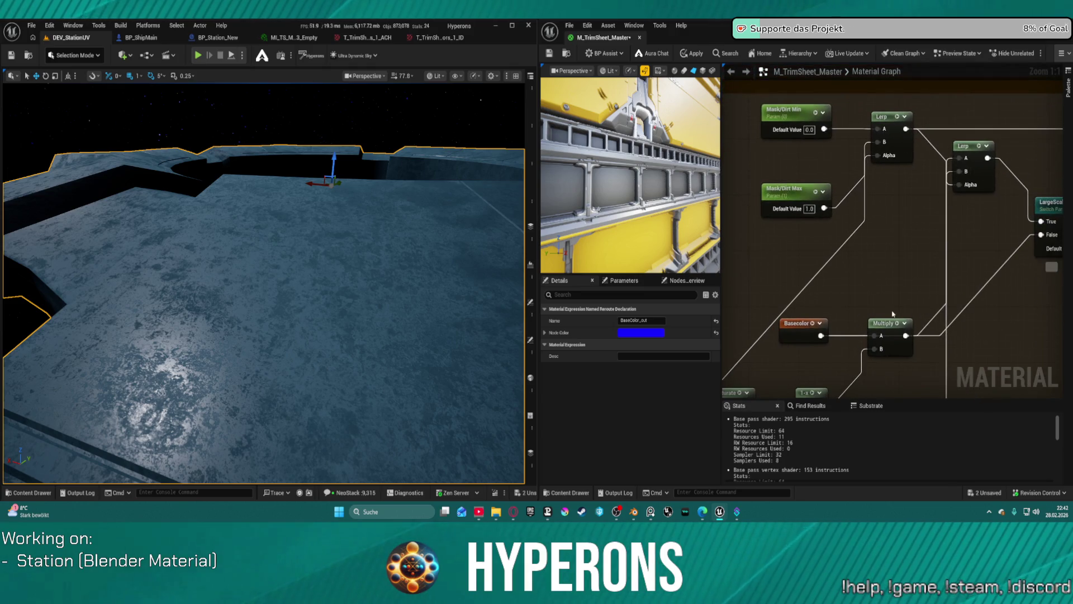
{"action": "left_click", "coordinate": [804, 334]}
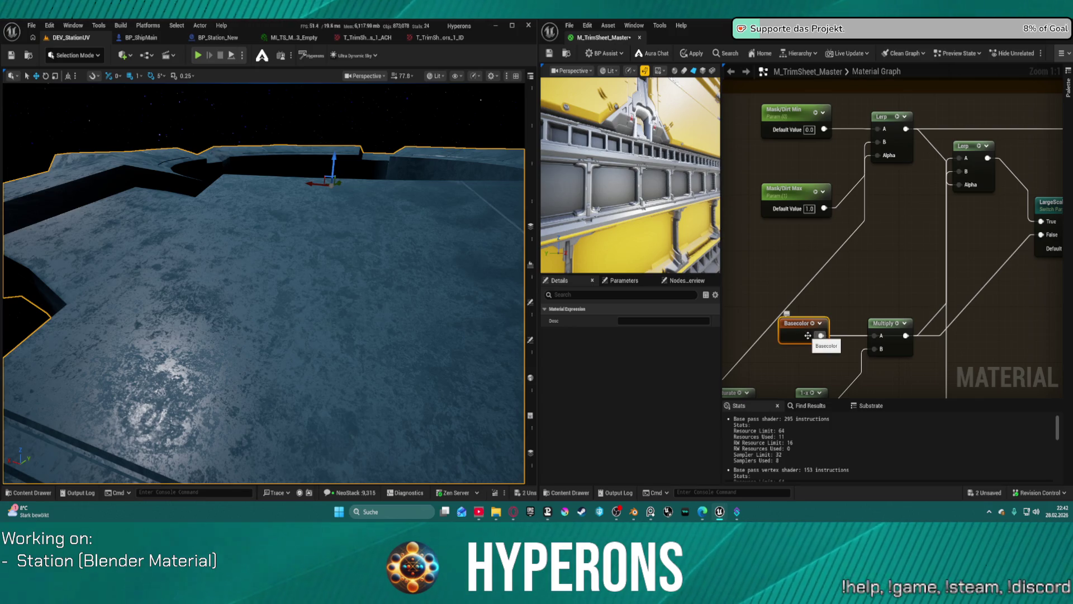
{"action": "scroll", "coordinate": [807, 335], "scroll_direction": "down", "scroll_amount": 5}
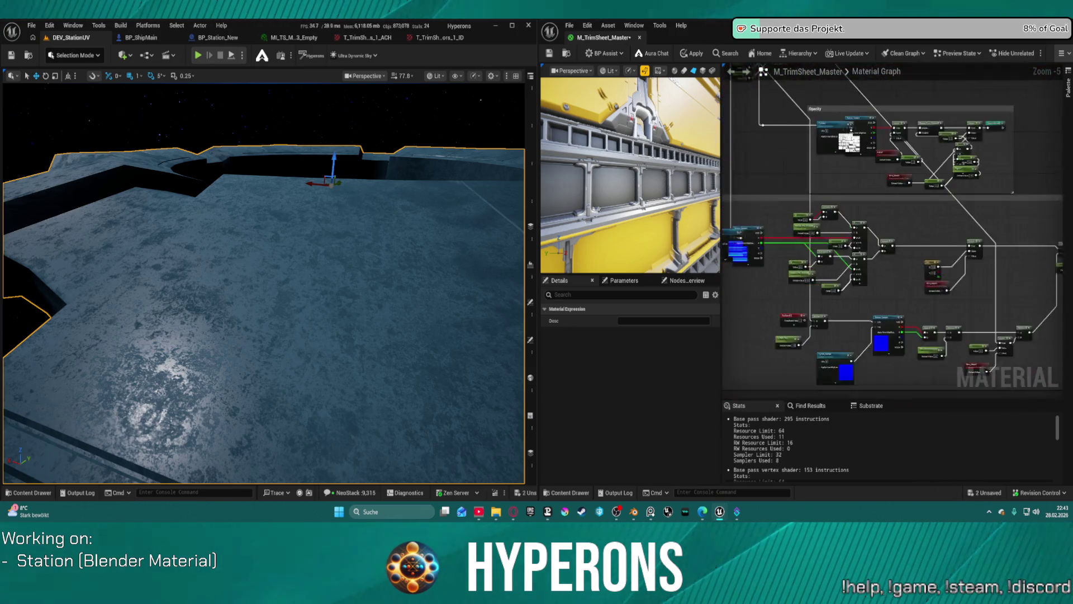
{"action": "left_click_drag", "start_coordinate": [914, 192], "coordinate": [920, 172]}
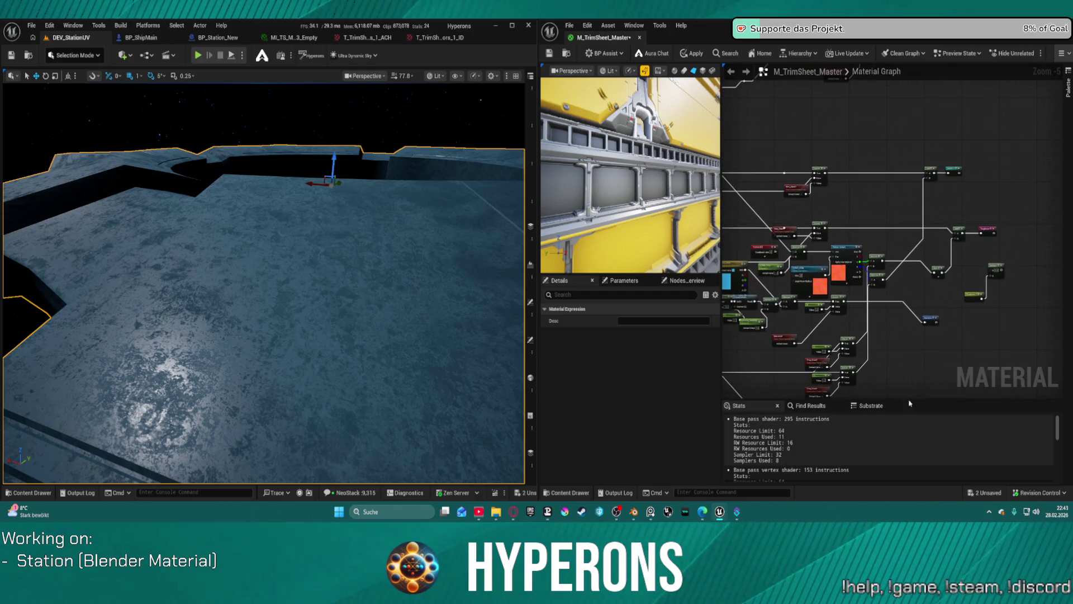
{"action": "scroll", "coordinate": [920, 172], "scroll_direction": "up", "scroll_amount": 5}
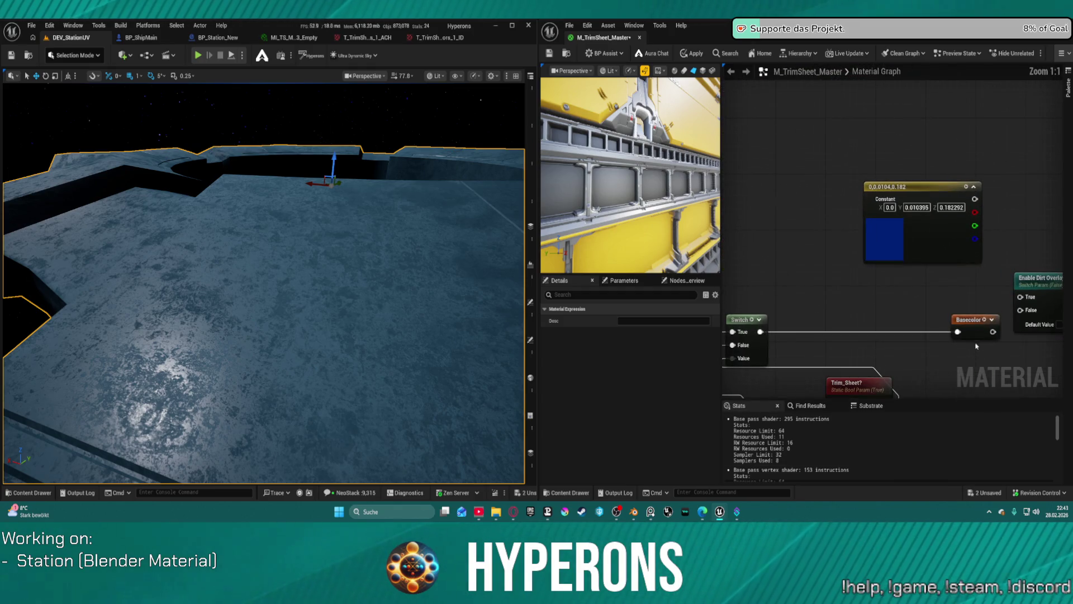
Rename the Basecolor reroute declaration to Basecolor_In with F2.
{"action": "left_click", "coordinate": [974, 330]}
{"action": "key", "text": "F2"}
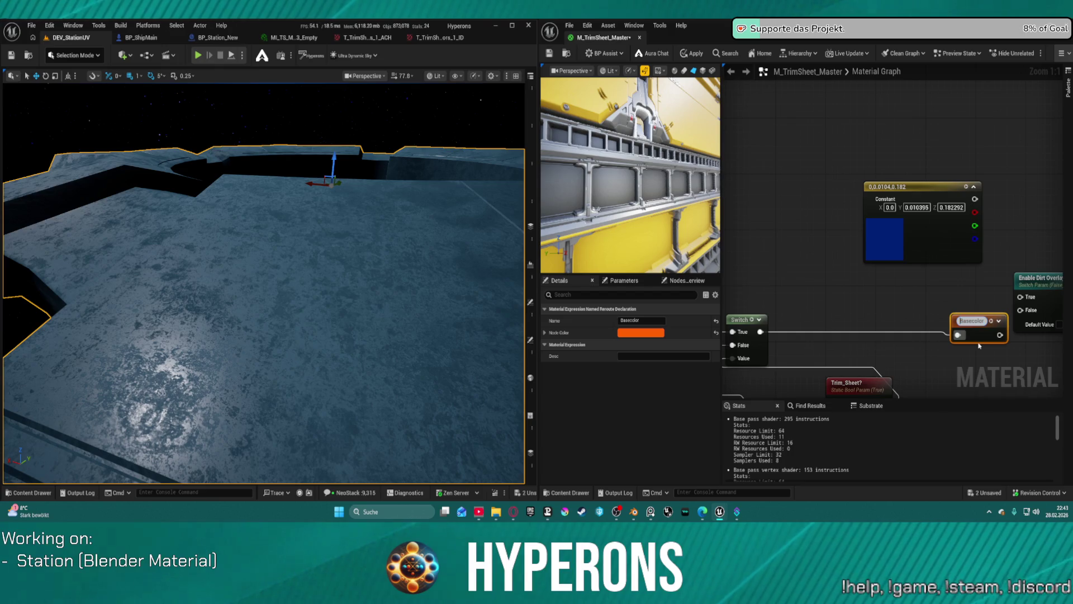
{"action": "key", "text": "End"}
{"action": "key", "text": "Left"}
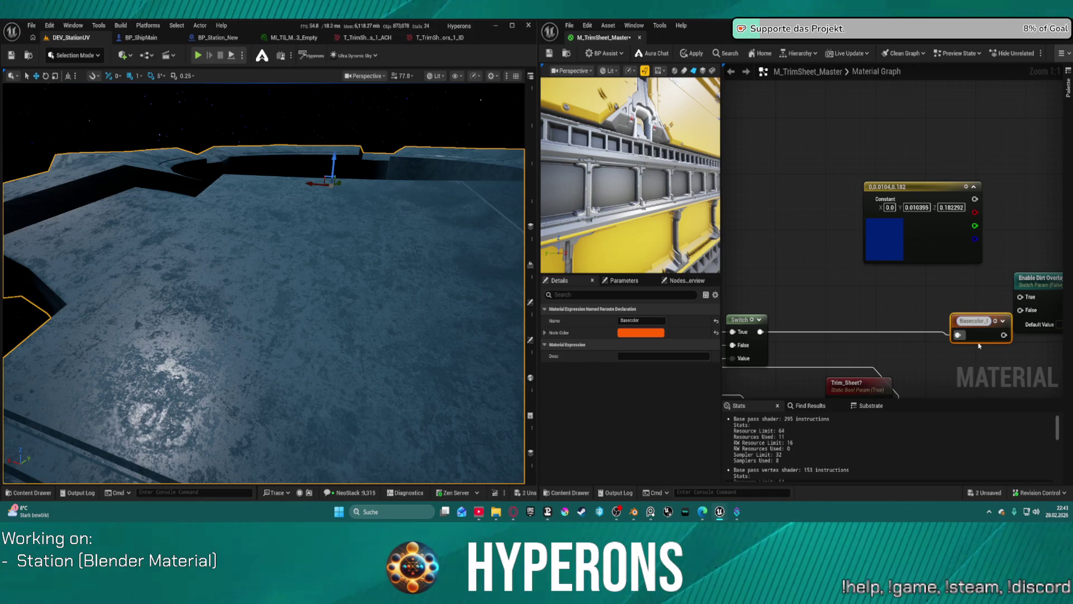
{"action": "key", "text": "Return"}
{"action": "mouse_move", "coordinate": [1054, 231]}
{"action": "left_mouse_down"}
{"action": "mouse_move", "coordinate": [891, 171]}
{"action": "mouse_move", "coordinate": [927, 207]}
{"action": "mouse_move", "coordinate": [988, 188]}
{"action": "mouse_move", "coordinate": [939, 162]}
{"action": "mouse_move", "coordinate": [931, 17]}
{"action": "mouse_move", "coordinate": [911, 0]}
{"action": "left_mouse_up"}
{"action": "left_click", "coordinate": [988, 188]}
{"action": "scroll", "coordinate": [1004, 161], "scroll_direction": "down", "scroll_amount": 12}
{"action": "left_click_drag", "start_coordinate": [825, 81], "coordinate": [822, 67]}
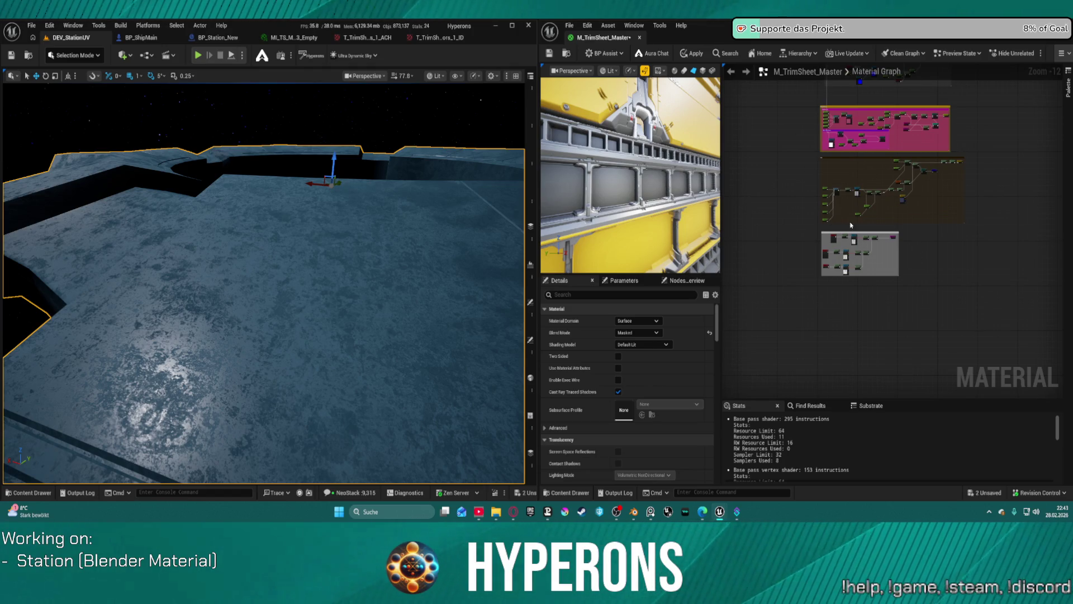
Zoom and orbit around the ring station to view its trim-sheet material up close and from above.
{"action": "scroll", "coordinate": [337, 244], "scroll_direction": "down", "scroll_amount": 10}
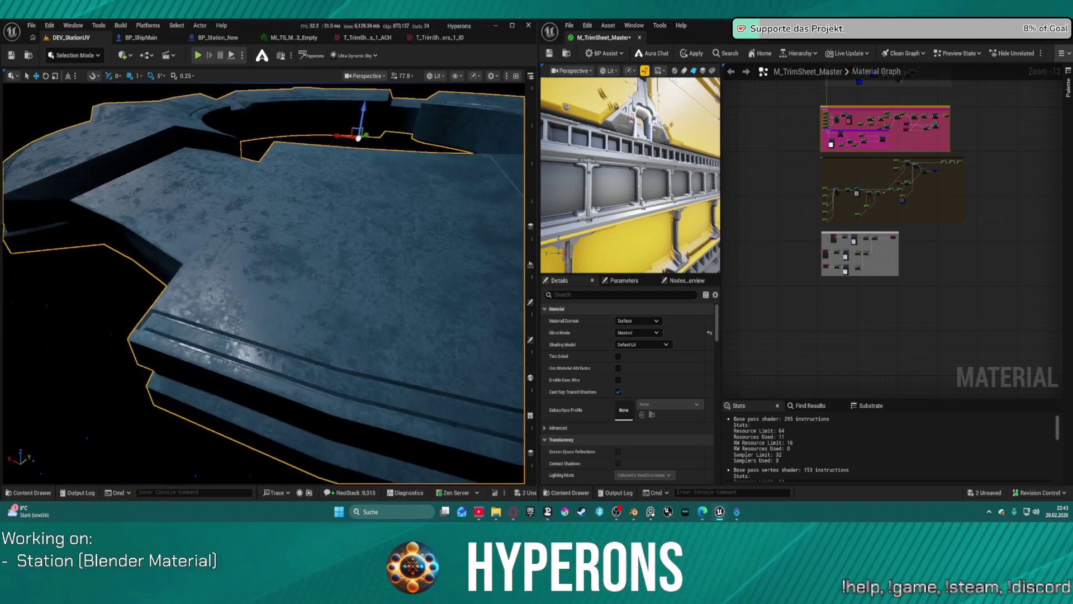
{"action": "scroll", "coordinate": [324, 240], "scroll_direction": "up", "scroll_amount": 5}
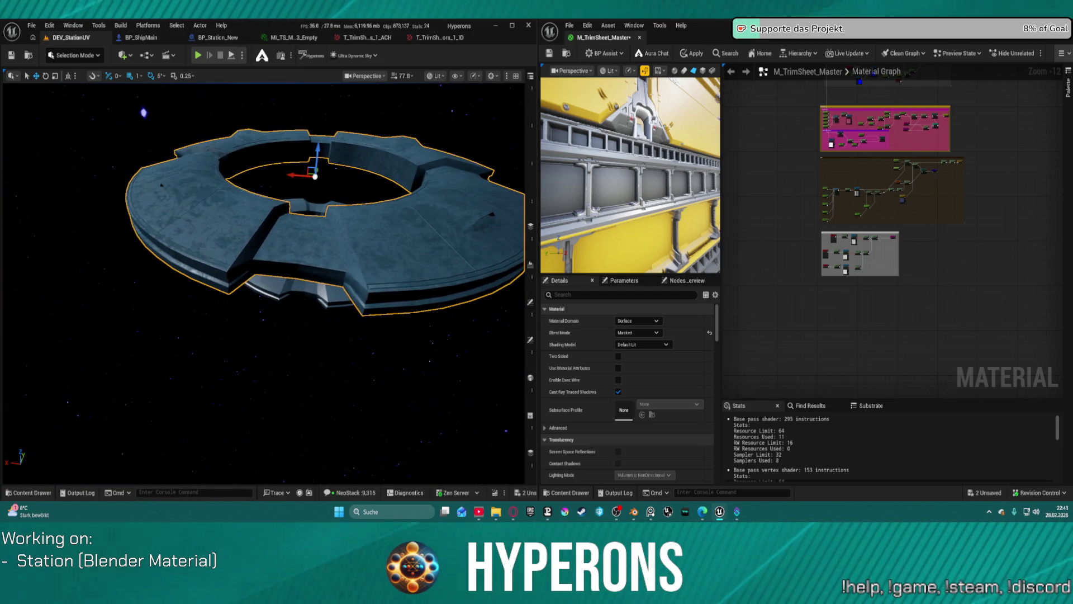
{"action": "scroll", "coordinate": [263, 282], "scroll_direction": "up", "scroll_amount": 8}
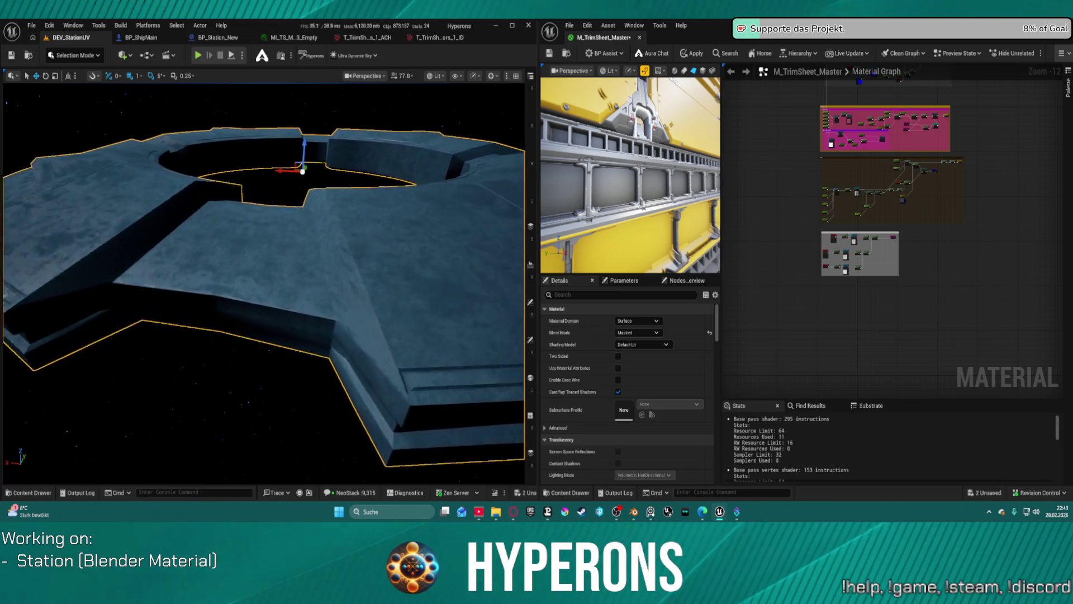
{"action": "scroll", "coordinate": [263, 282], "scroll_direction": "up", "scroll_amount": 5}
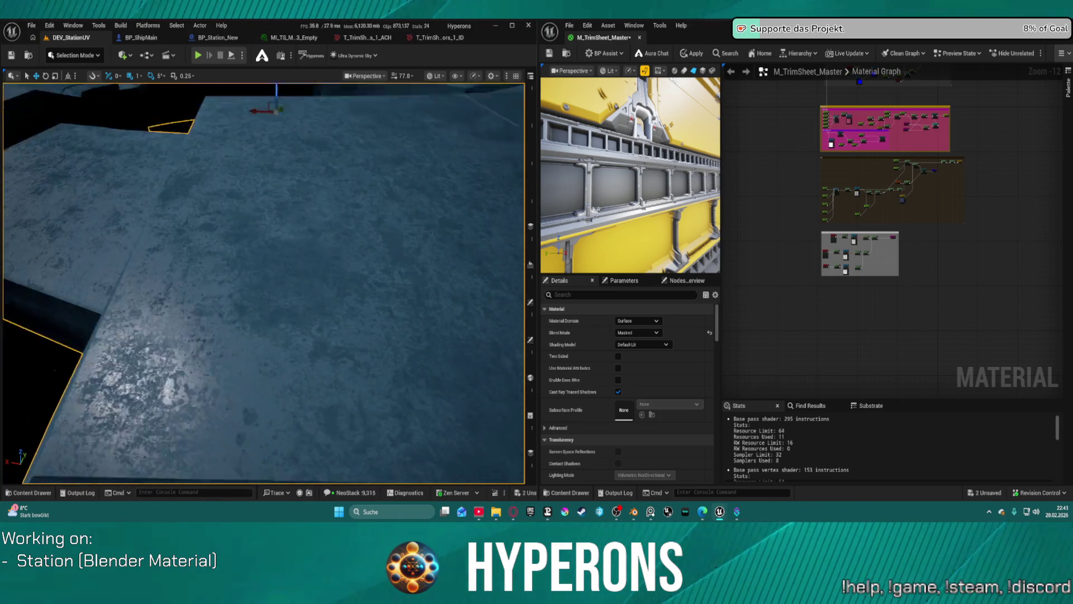
{"action": "scroll", "coordinate": [262, 283], "scroll_direction": "down", "scroll_amount": 5}
{"action": "scroll", "coordinate": [262, 282], "scroll_direction": "up", "scroll_amount": 8}
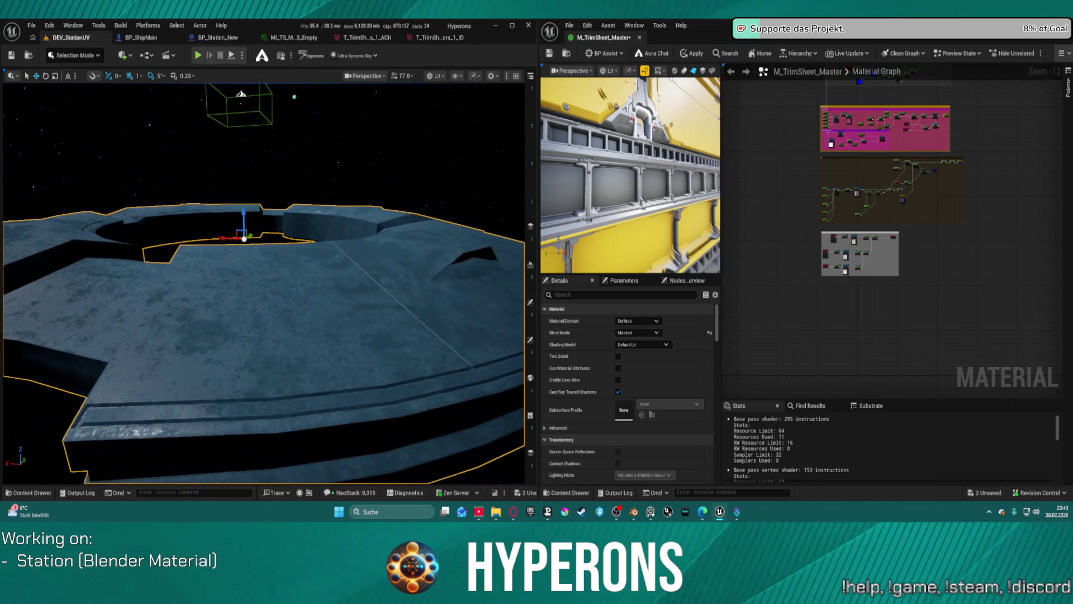
{"action": "scroll", "coordinate": [263, 282], "scroll_direction": "down", "scroll_amount": 6}
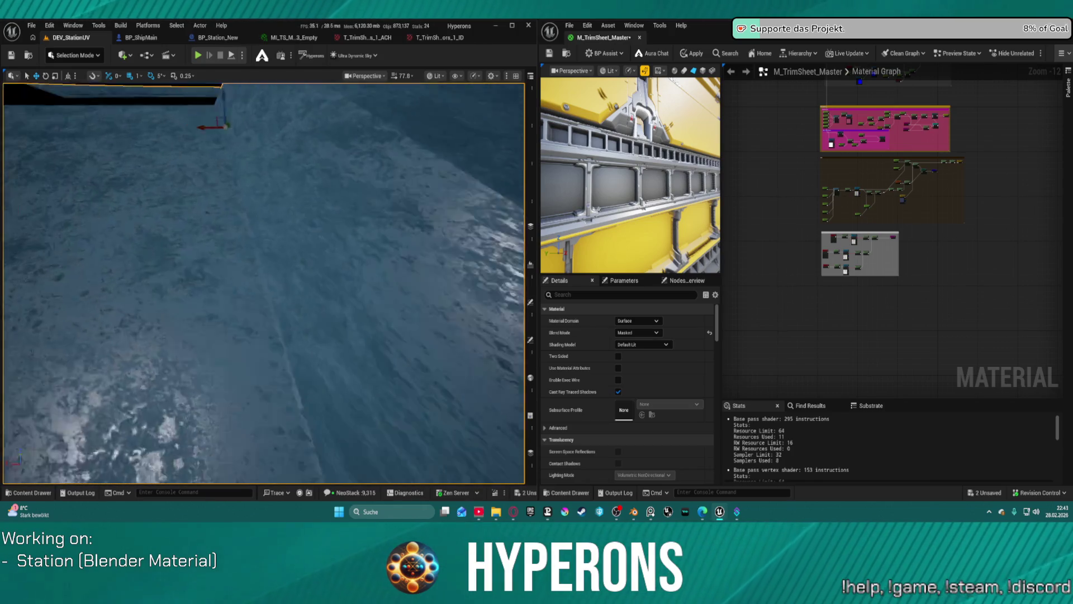
{"action": "left_click_drag", "start_coordinate": [263, 283], "coordinate": [352, 271]}
{"action": "scroll", "coordinate": [263, 283], "scroll_direction": "down", "scroll_amount": 3}
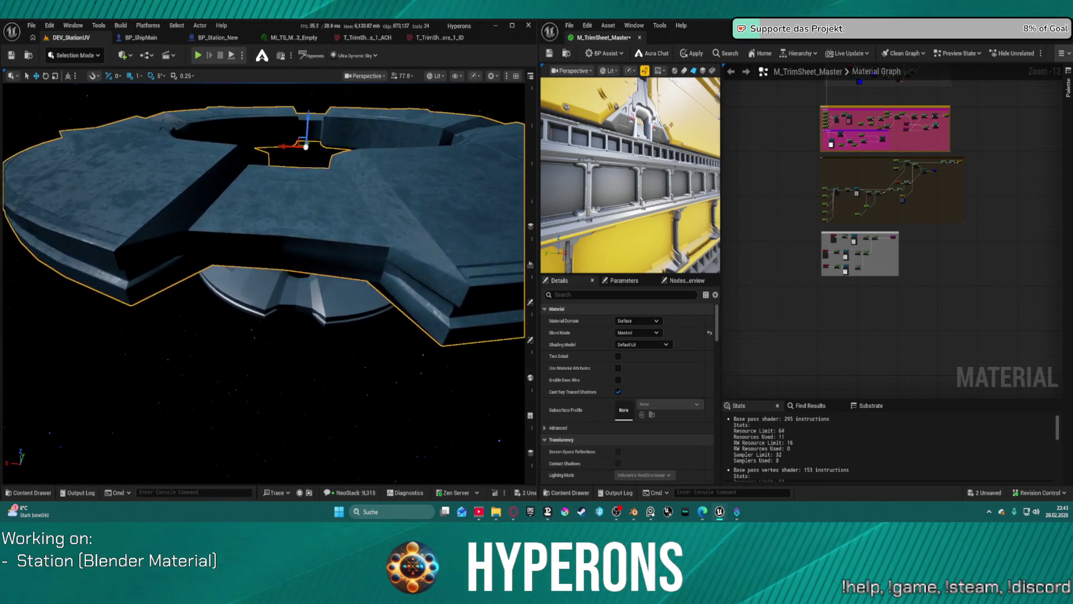
{"action": "scroll", "coordinate": [262, 282], "scroll_direction": "down", "scroll_amount": 5}
{"action": "mouse_move", "coordinate": [263, 282]}
{"action": "left_mouse_down"}
{"action": "mouse_move", "coordinate": [252, 252]}
{"action": "mouse_move", "coordinate": [241, 268]}
{"action": "mouse_move", "coordinate": [217, 240]}
{"action": "mouse_move", "coordinate": [237, 221]}
{"action": "left_mouse_up"}
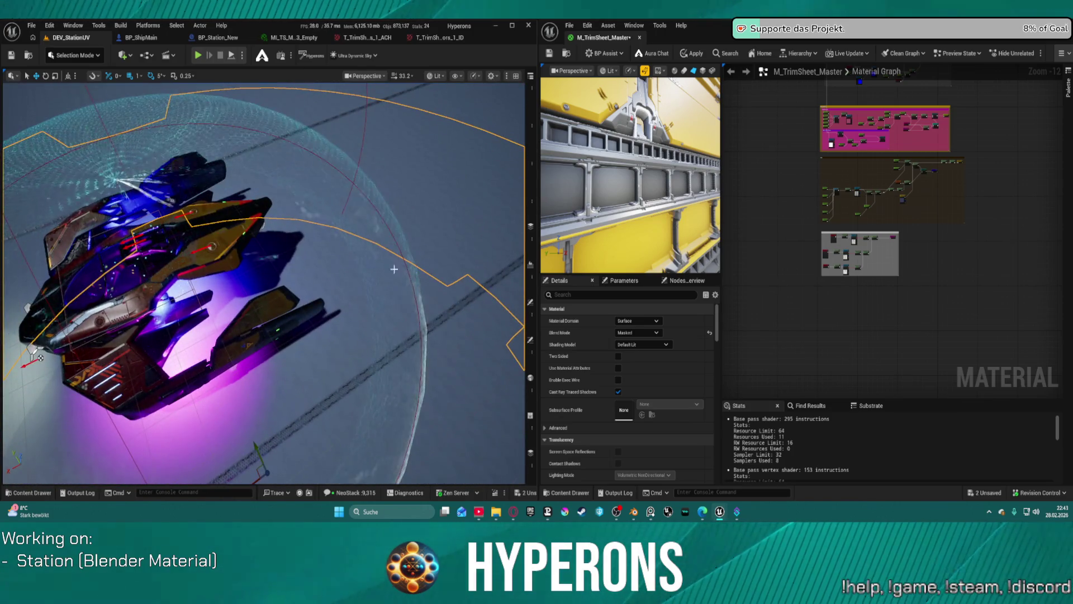
{"action": "right_click", "coordinate": [391, 364]}
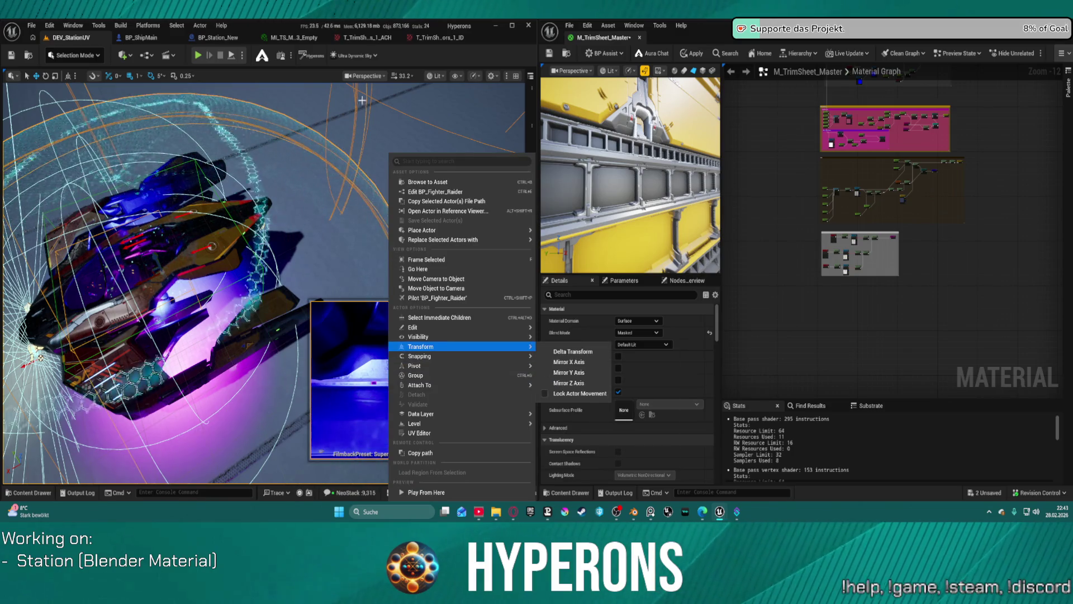
Select the station's curved ring segment and maximize the Unreal Engine window.
{"action": "mouse_move", "coordinate": [358, 280]}
{"action": "left_mouse_down"}
{"action": "mouse_move", "coordinate": [313, 257]}
{"action": "mouse_move", "coordinate": [443, 162]}
{"action": "left_mouse_up"}
{"action": "left_click_drag", "start_coordinate": [409, 288], "coordinate": [388, 266]}
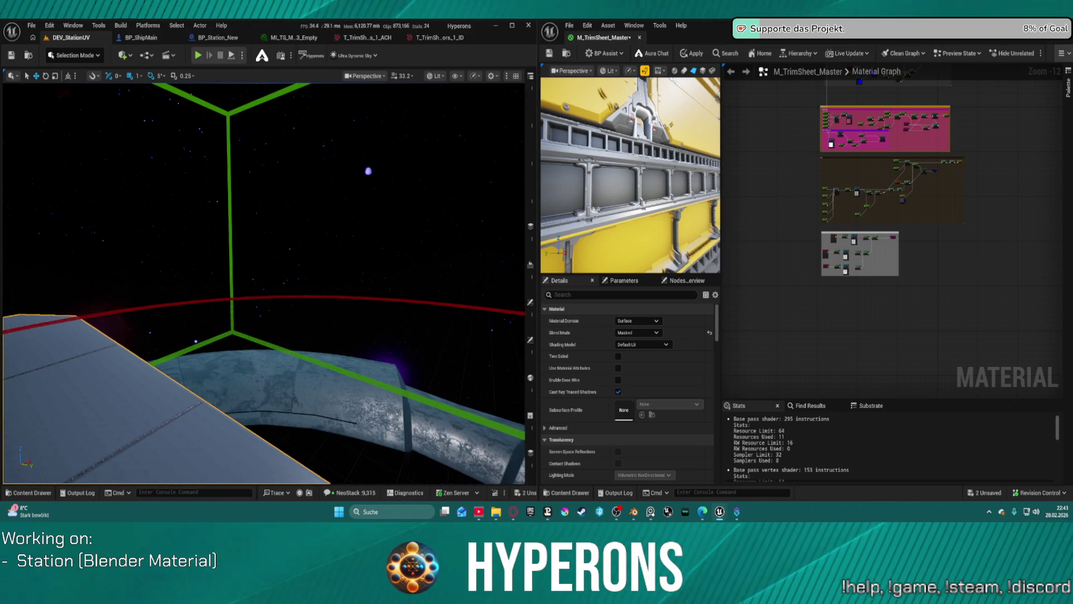
{"action": "left_click", "coordinate": [385, 419]}
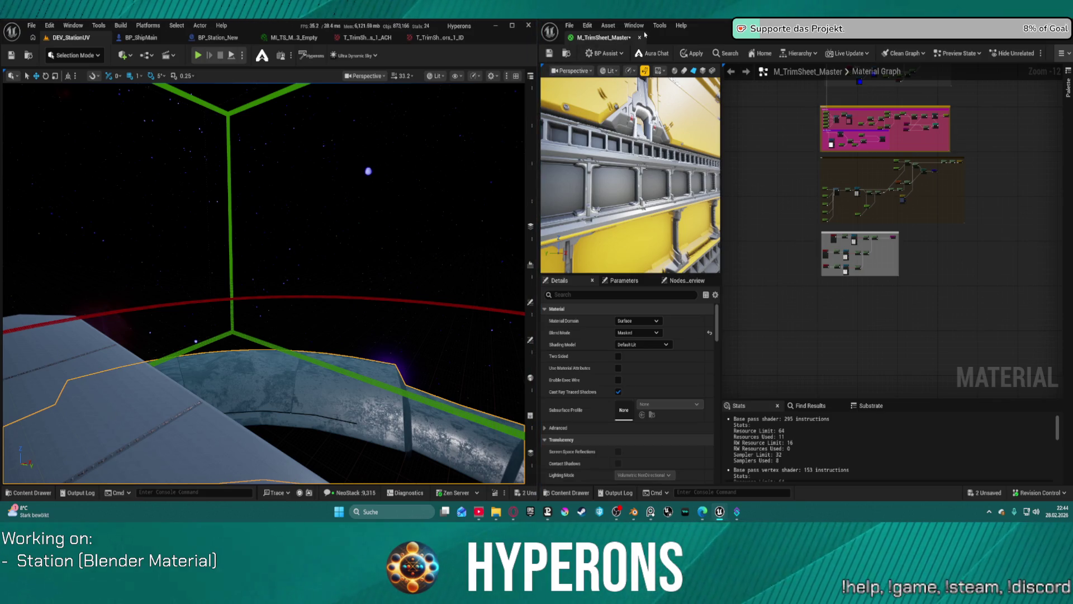
{"action": "key", "text": "alt+Tab"}
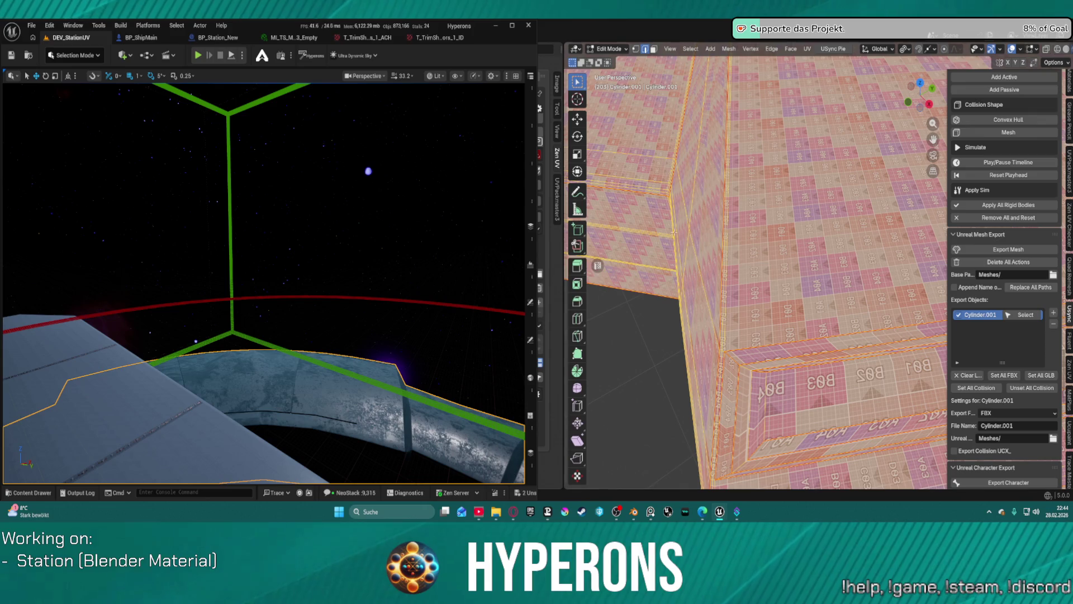
{"action": "left_click", "coordinate": [513, 26]}
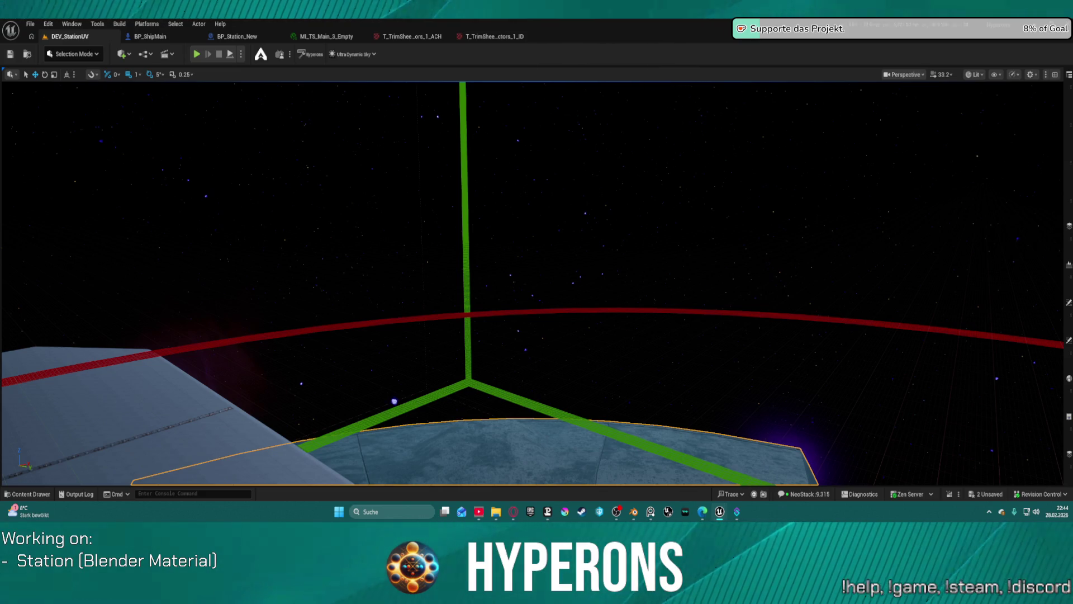
Restore the side panels, select Cylinder_001 and review its transform and material in Details.
{"action": "key", "text": "F11"}
{"action": "left_click", "coordinate": [746, 220]}
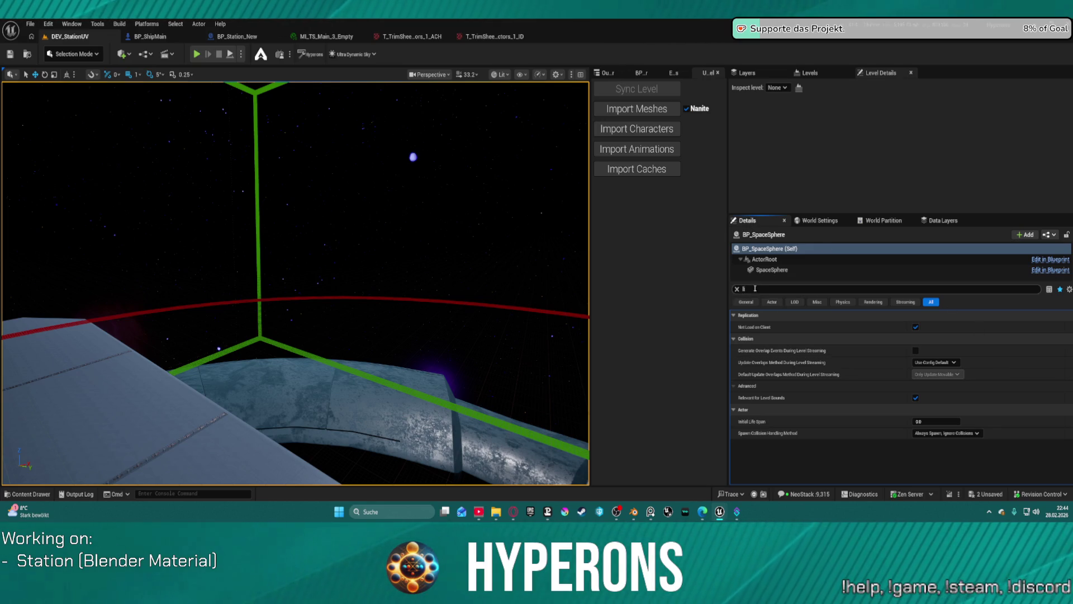
{"action": "left_click", "coordinate": [385, 413]}
{"action": "scroll", "coordinate": [938, 383], "scroll_direction": "down", "scroll_amount": 5}
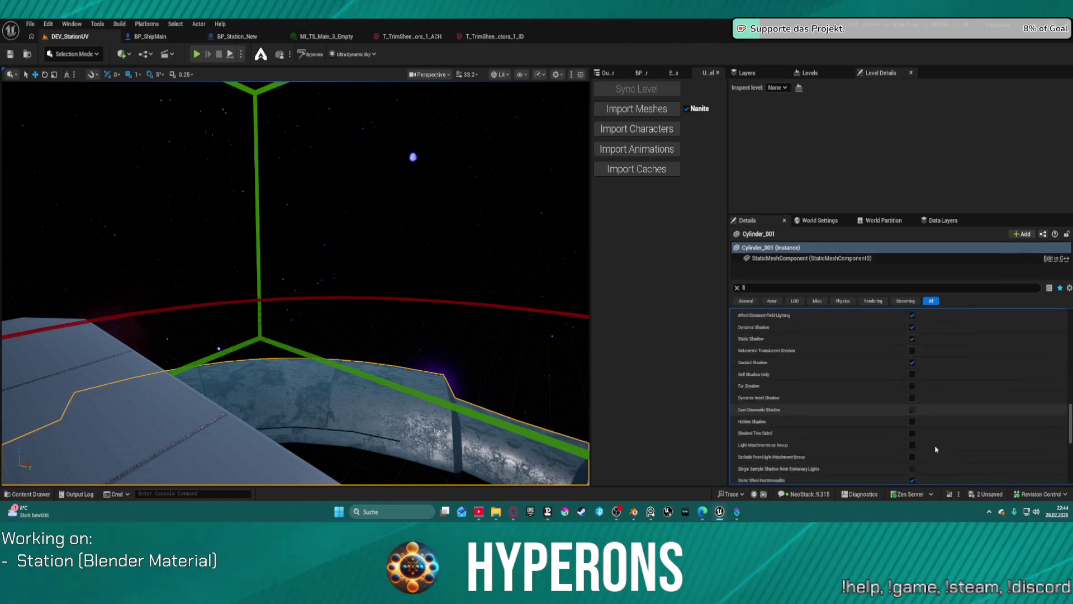
{"action": "scroll", "coordinate": [937, 383], "scroll_direction": "up", "scroll_amount": 5}
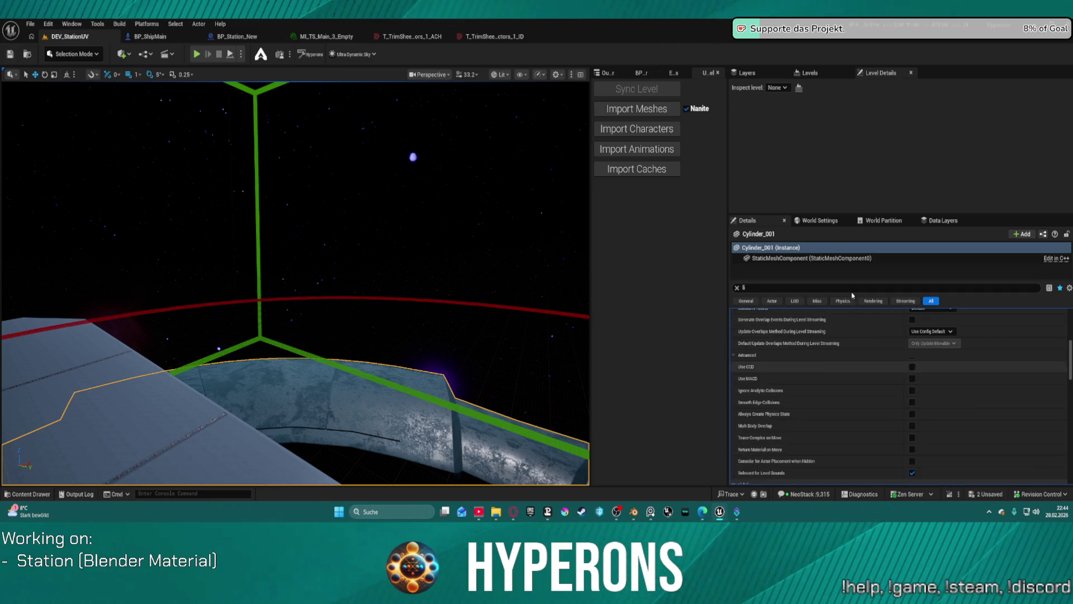
{"action": "left_click", "coordinate": [736, 287]}
{"action": "scroll", "coordinate": [931, 423], "scroll_direction": "up", "scroll_amount": 10}
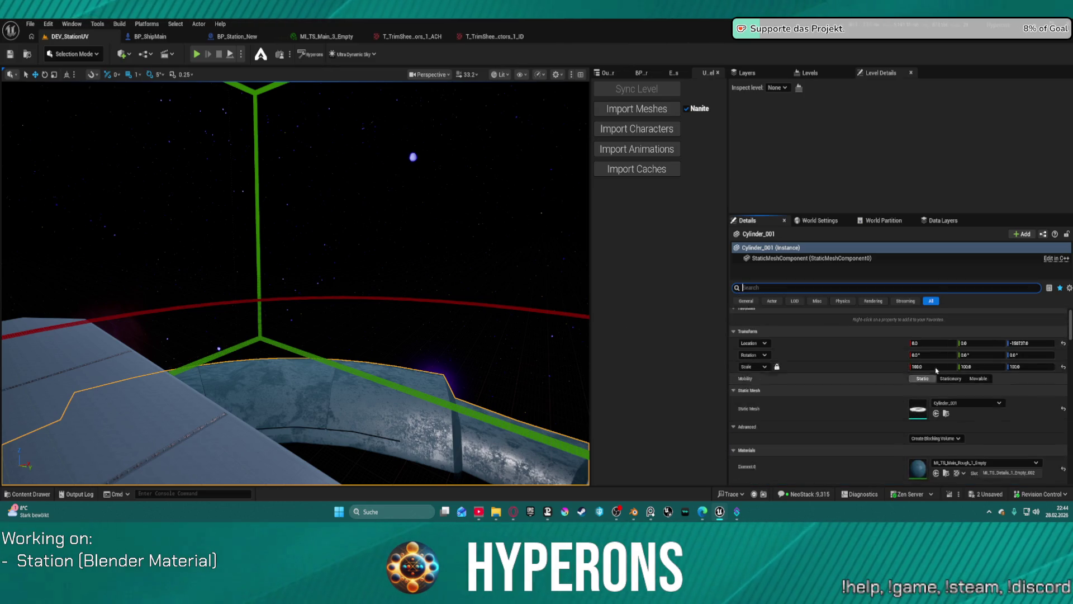
{"action": "left_click", "coordinate": [945, 421]}
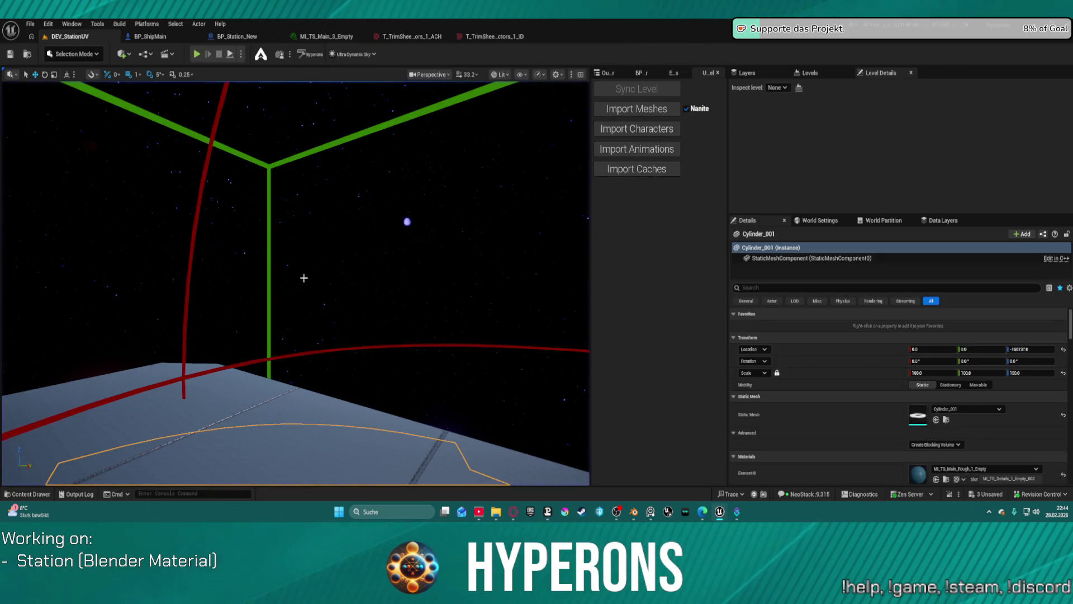
Frame the station mesh, select BP_Fighter_Raider and start Play in Editor.
{"action": "key", "text": "f"}
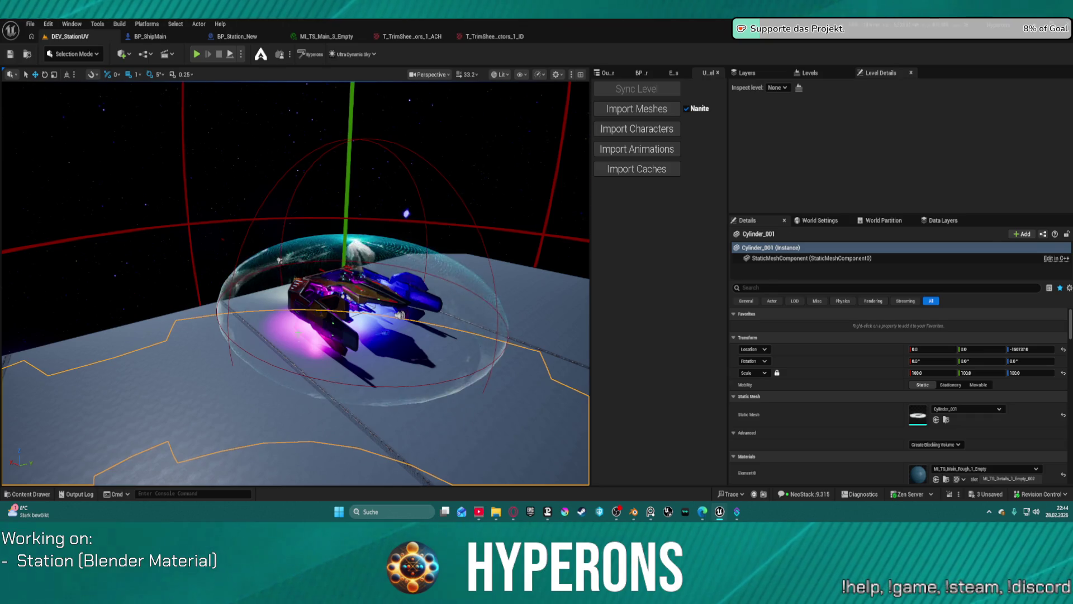
{"action": "right_click", "coordinate": [295, 260]}
{"action": "left_click", "coordinate": [337, 496]}
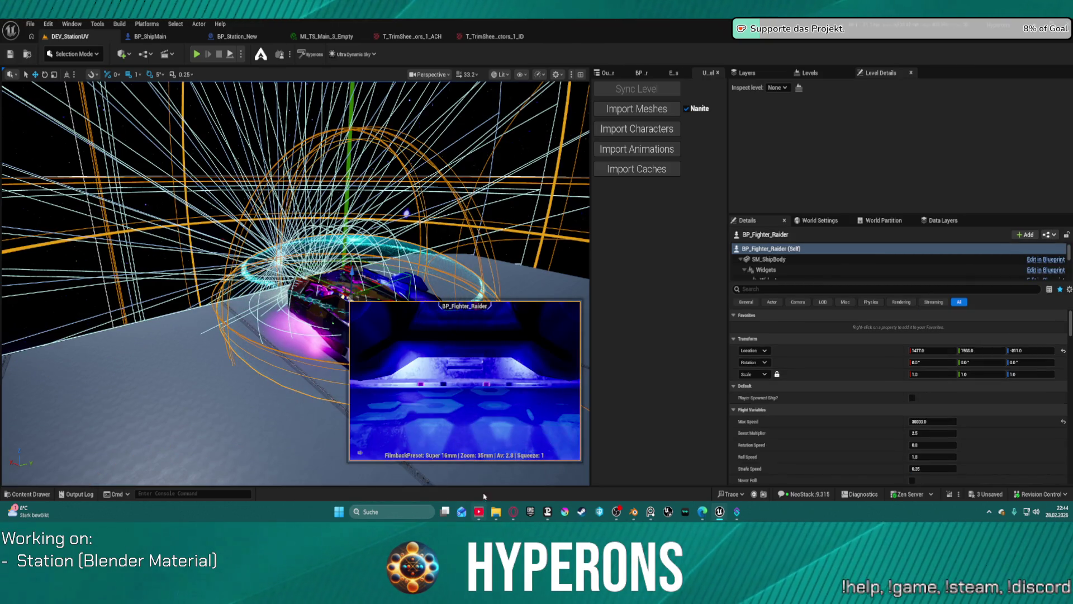
{"action": "key", "text": "alt+p"}
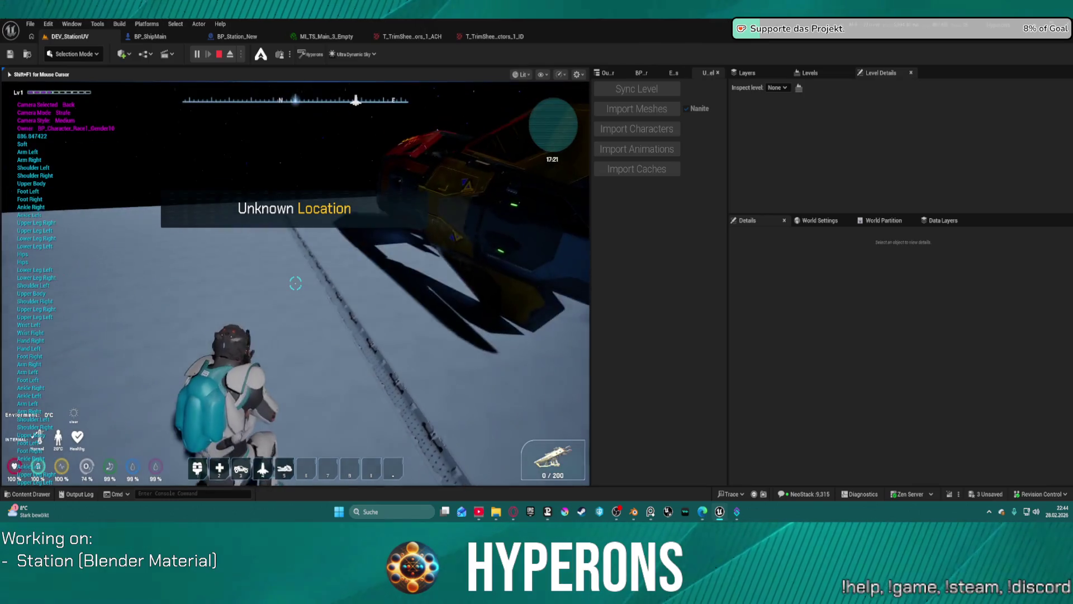
Board the fighter ship with E, fly around the station full-screen, then stop the session.
{"action": "key", "text": "super"}
{"action": "key", "text": "Escape"}
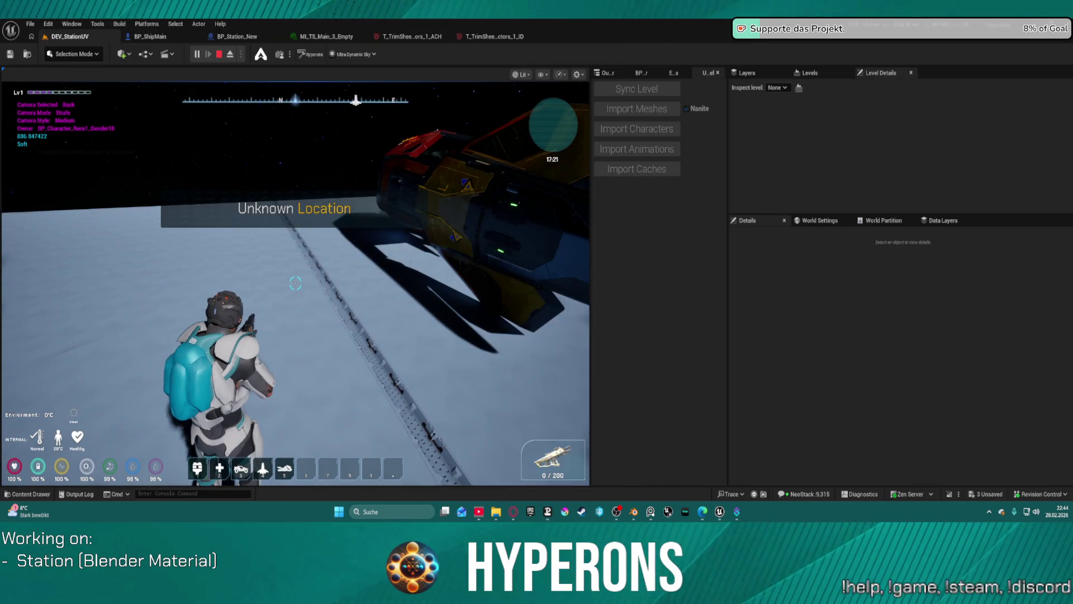
{"action": "left_click", "coordinate": [386, 281]}
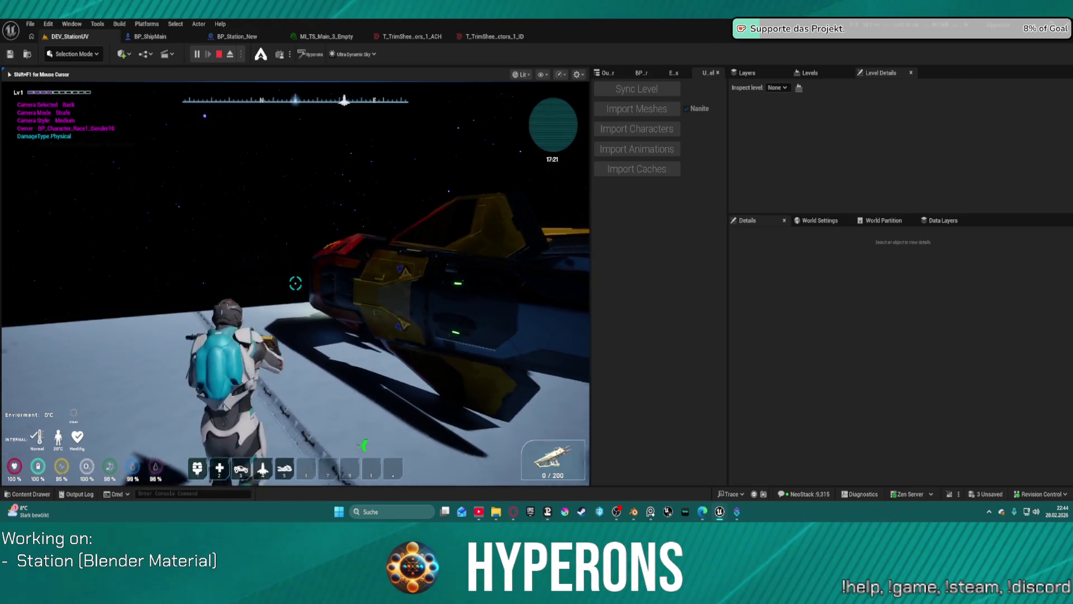
{"action": "key", "text": "e"}
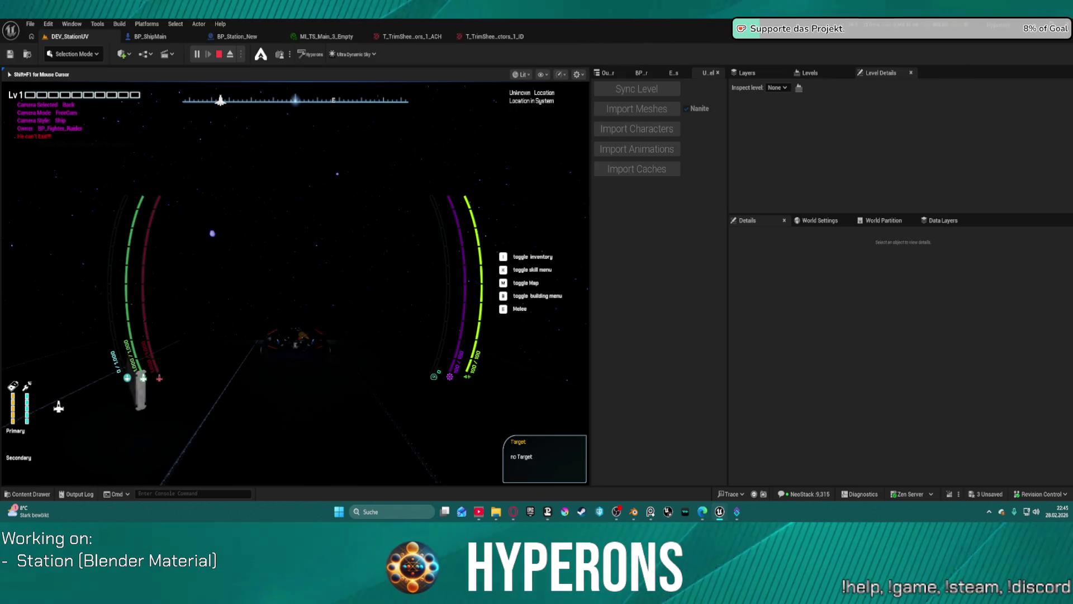
{"action": "key", "text": "alt+Tab"}
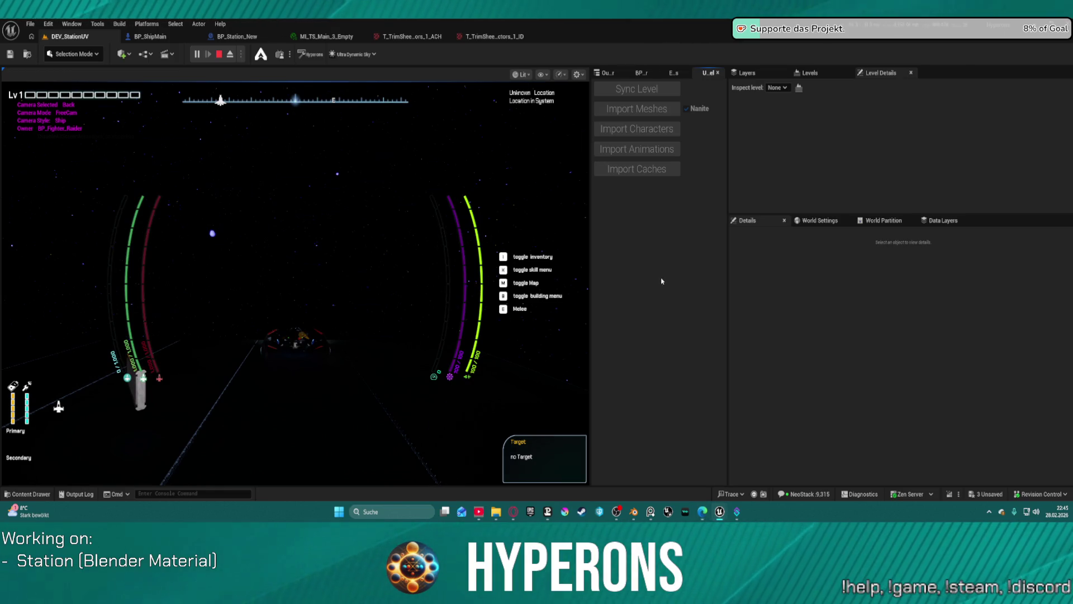
{"action": "key", "text": "F11"}
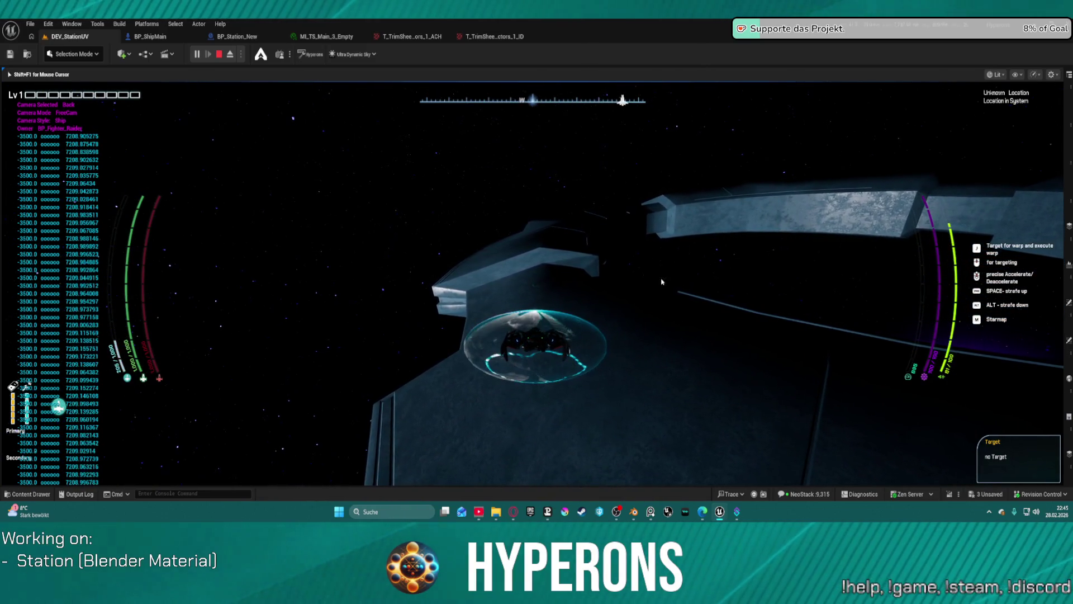
{"action": "key", "text": "Escape"}
{"action": "scroll", "coordinate": [553, 294], "scroll_direction": "up", "scroll_amount": 5}
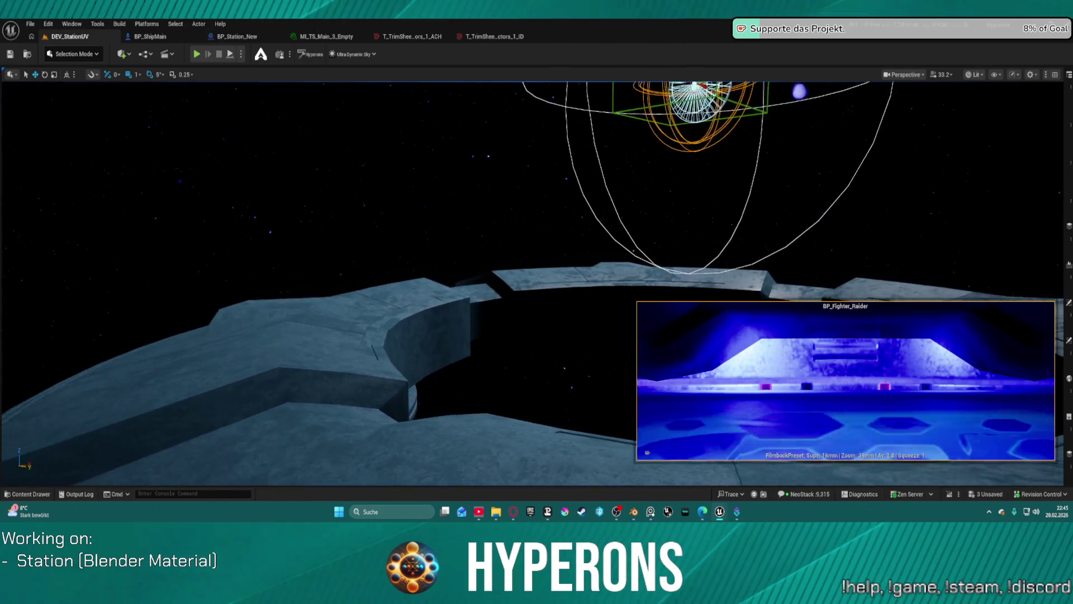
{"action": "scroll", "coordinate": [531, 279], "scroll_direction": "up", "scroll_amount": 4}
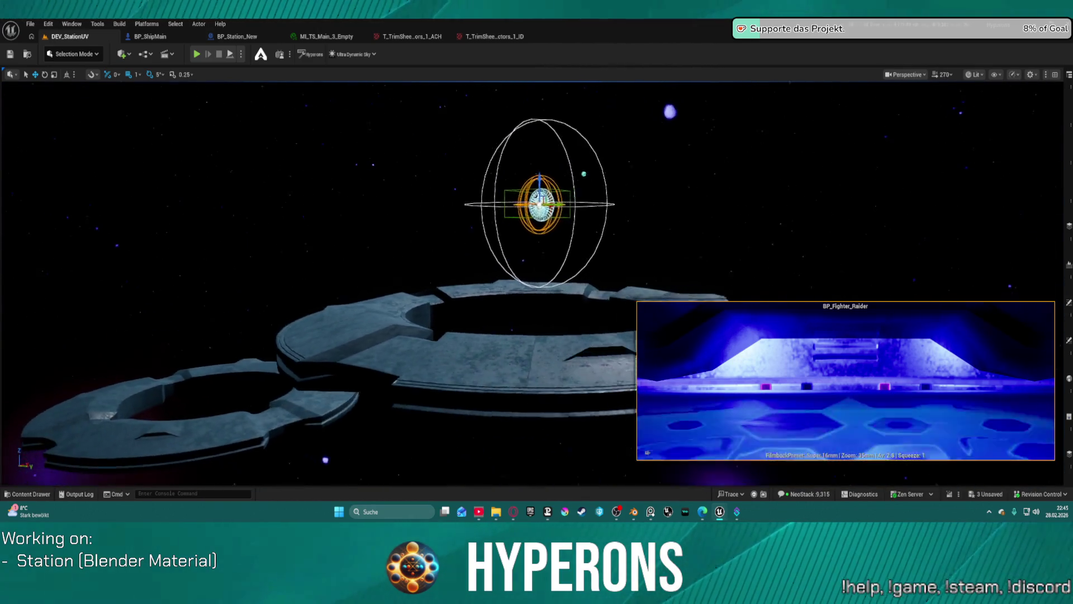
{"action": "mouse_move", "coordinate": [536, 279]}
{"action": "left_mouse_down"}
{"action": "mouse_move", "coordinate": [536, 319]}
{"action": "mouse_move", "coordinate": [503, 268]}
{"action": "left_mouse_up"}
{"action": "mouse_move", "coordinate": [706, 276]}
{"action": "left_mouse_down"}
{"action": "mouse_move", "coordinate": [706, 251]}
{"action": "mouse_move", "coordinate": [706, 276]}
{"action": "left_mouse_up"}
{"action": "left_click", "coordinate": [691, 268]}
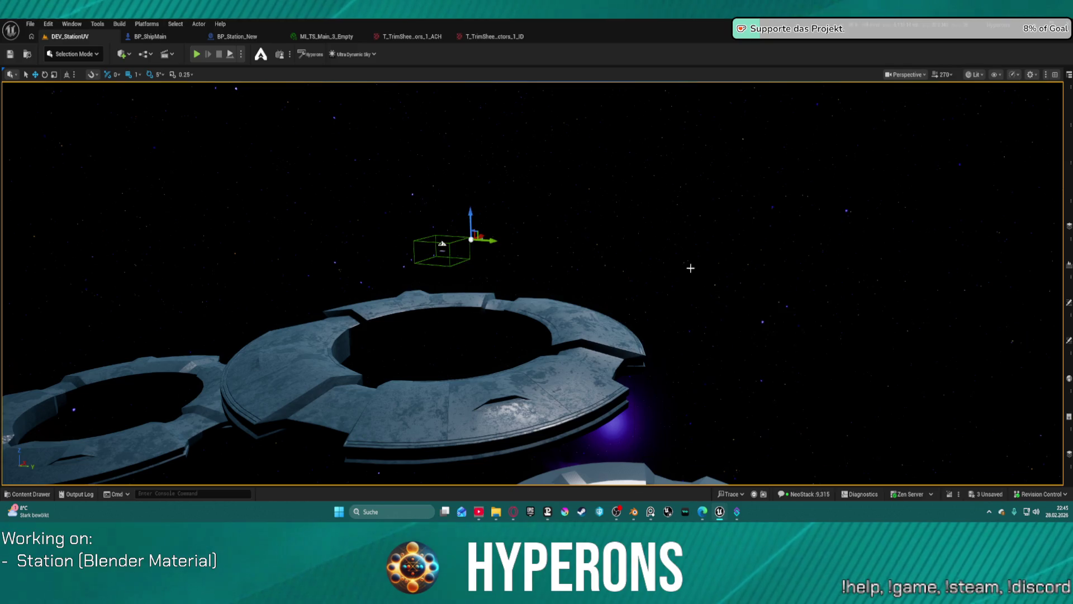
{"action": "left_click", "coordinate": [448, 428]}
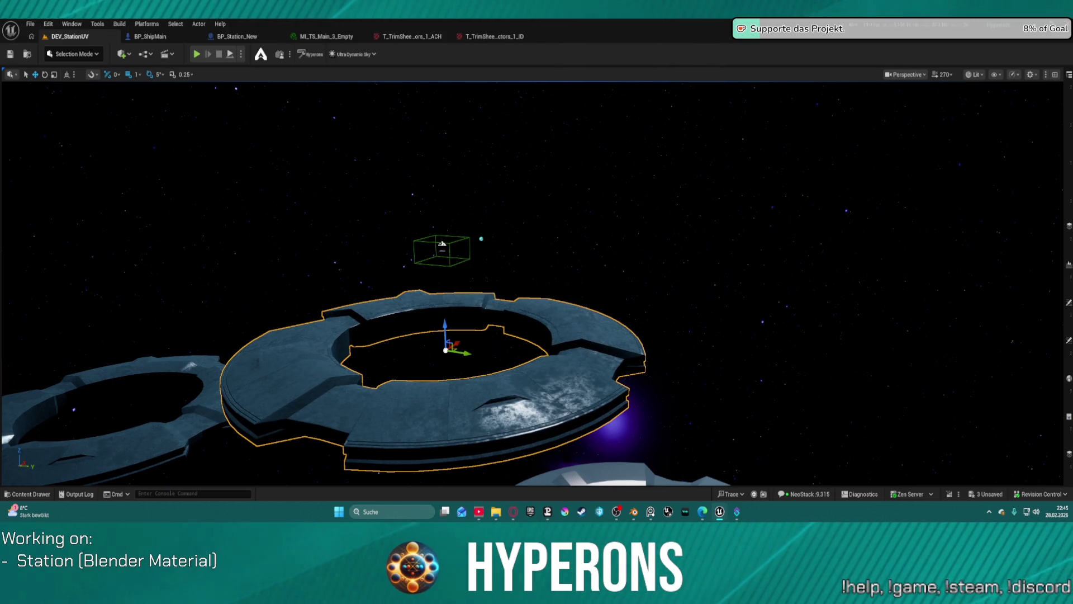
{"action": "key", "text": "f"}
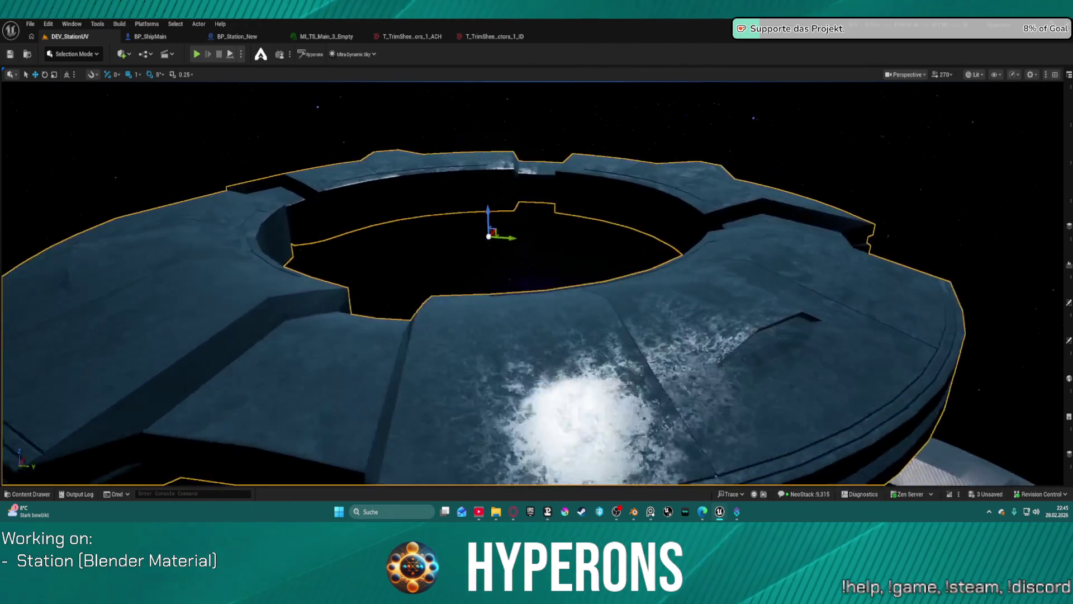
{"action": "key", "text": "w"}
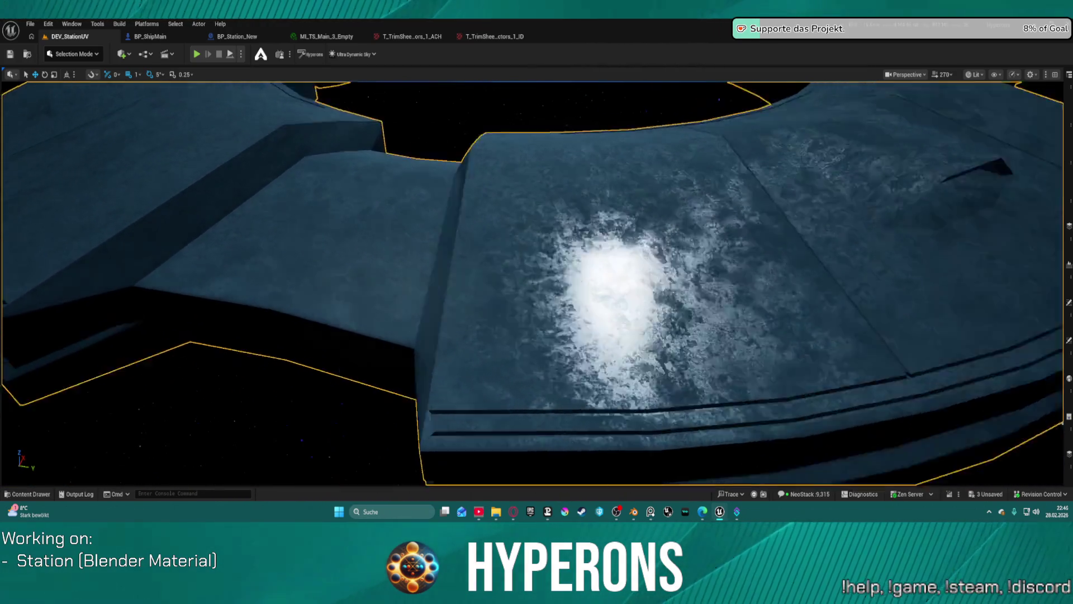
{"action": "key", "text": "s"}
{"action": "key", "text": "w"}
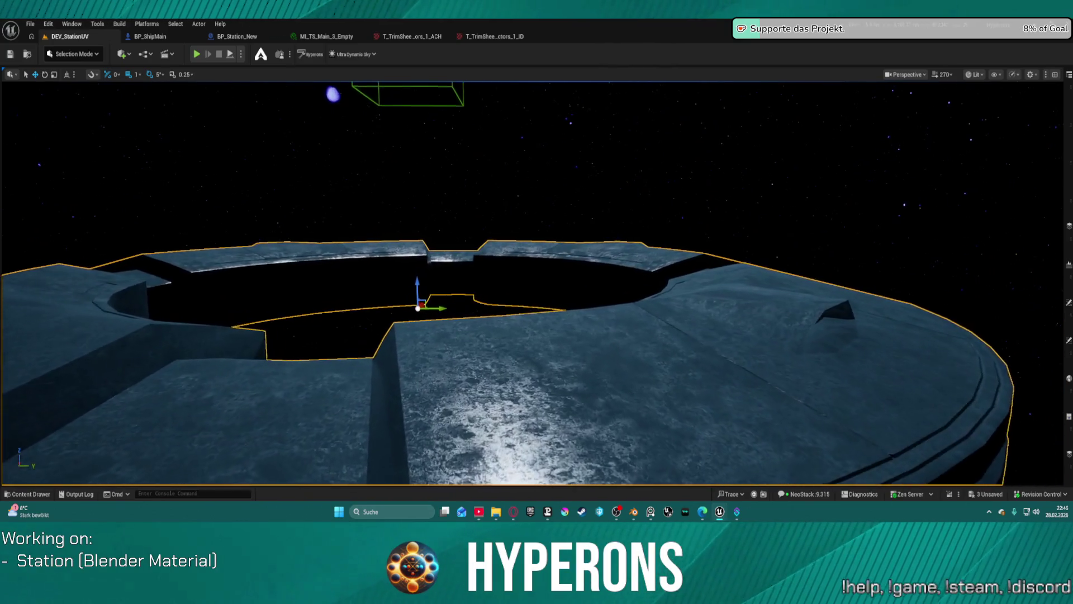
{"action": "key", "text": "s"}
{"action": "key", "text": "w"}
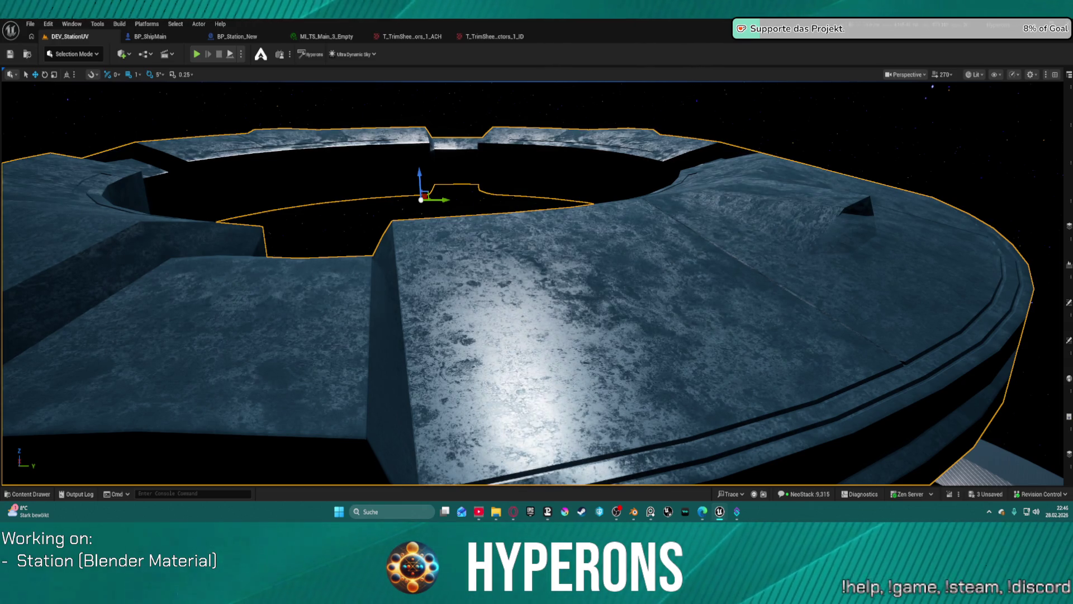
{"action": "key", "text": "s"}
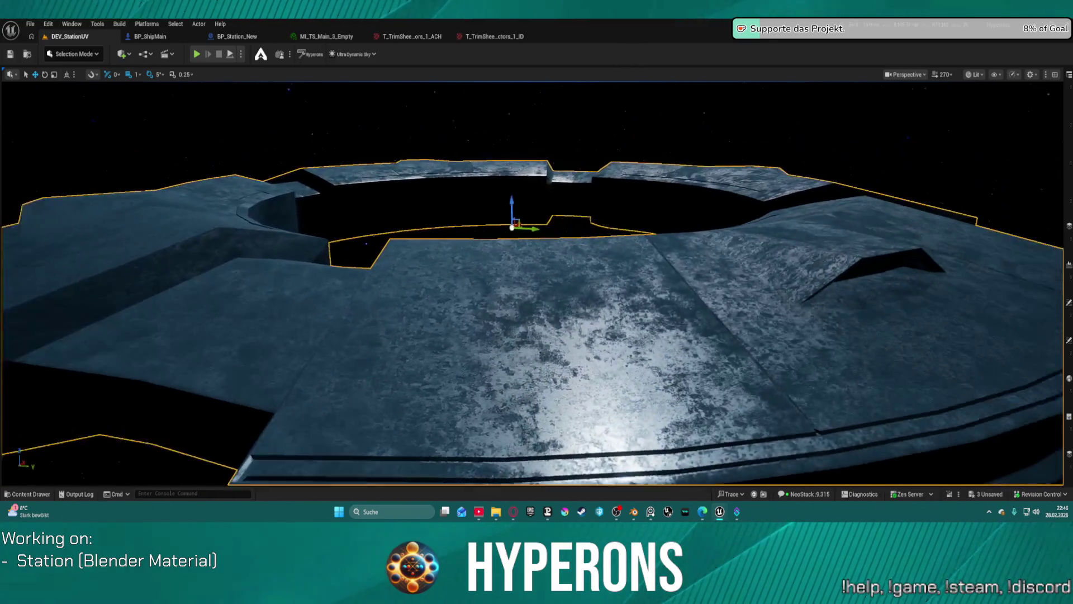
{"action": "key", "text": "s"}
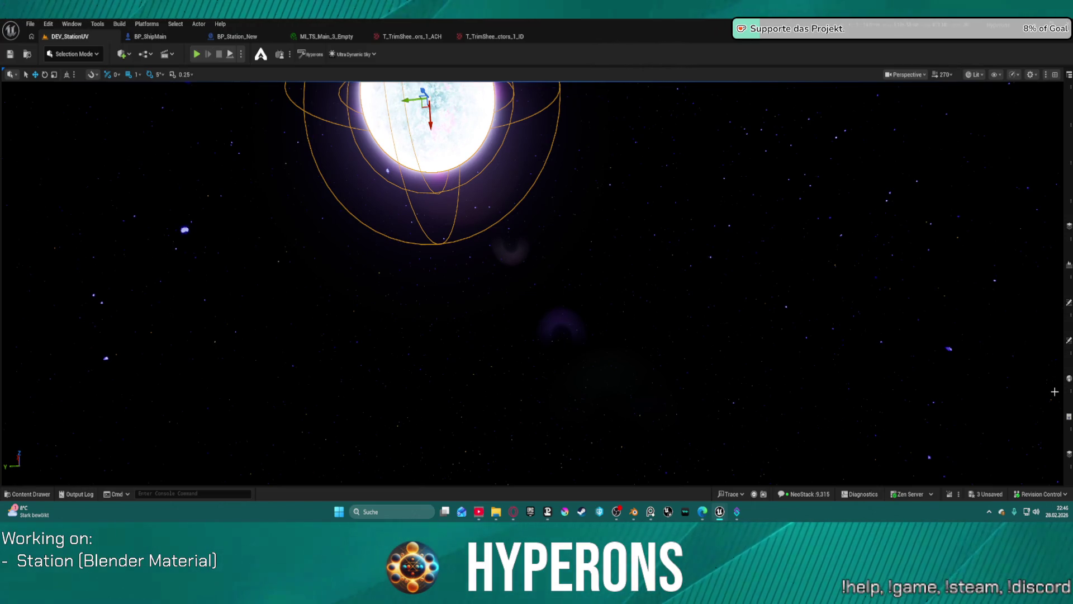
{"action": "left_click", "coordinate": [1069, 341]}
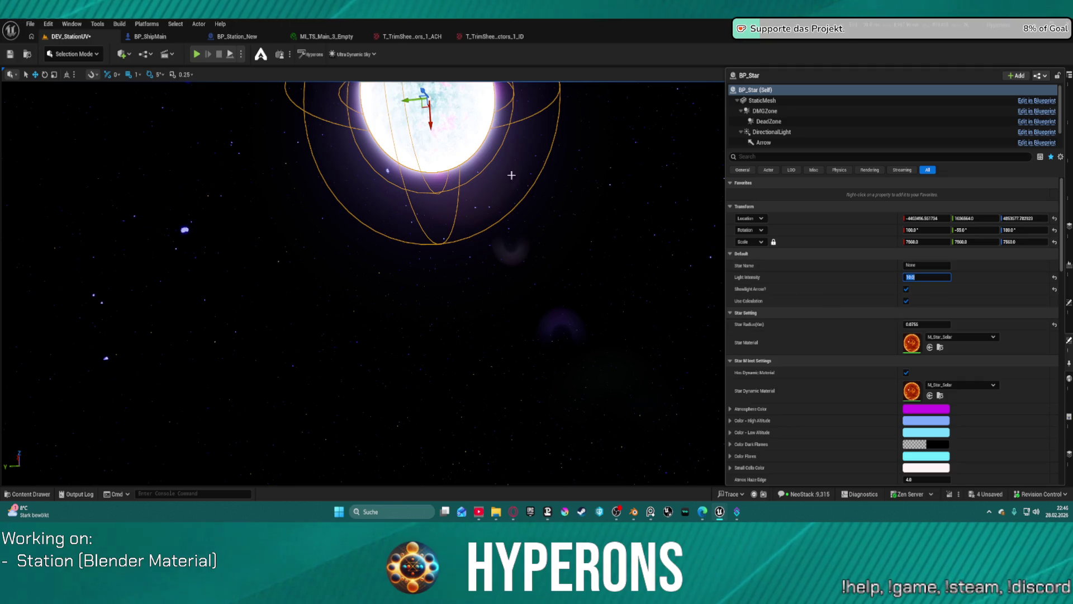
Close the BP_Star details, stop the brief play test, and open the platform actor's menu.
{"action": "left_click", "coordinate": [199, 58]}
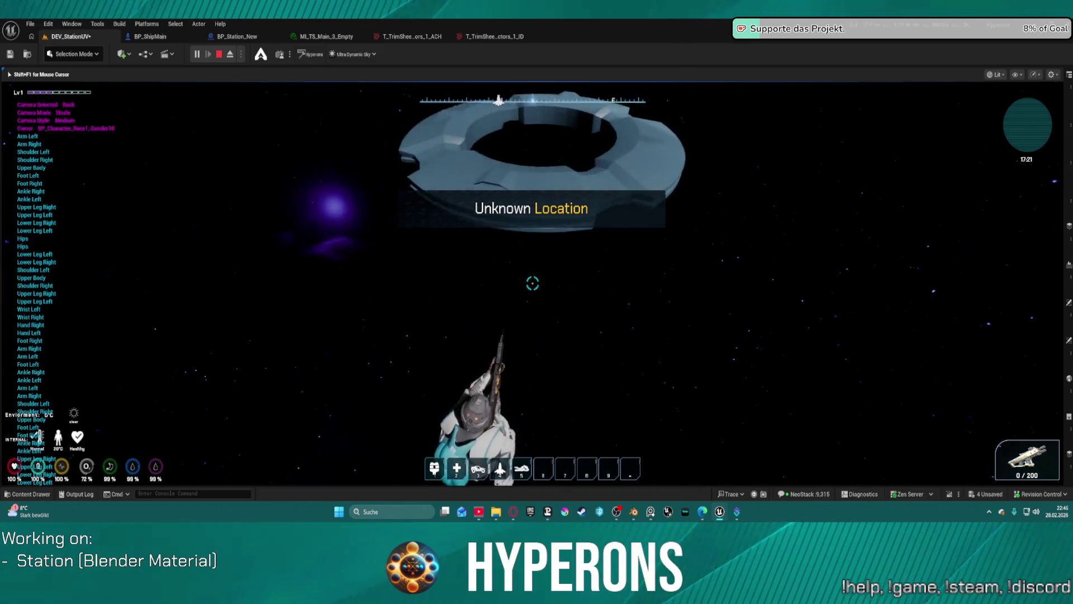
{"action": "key", "text": "Escape"}
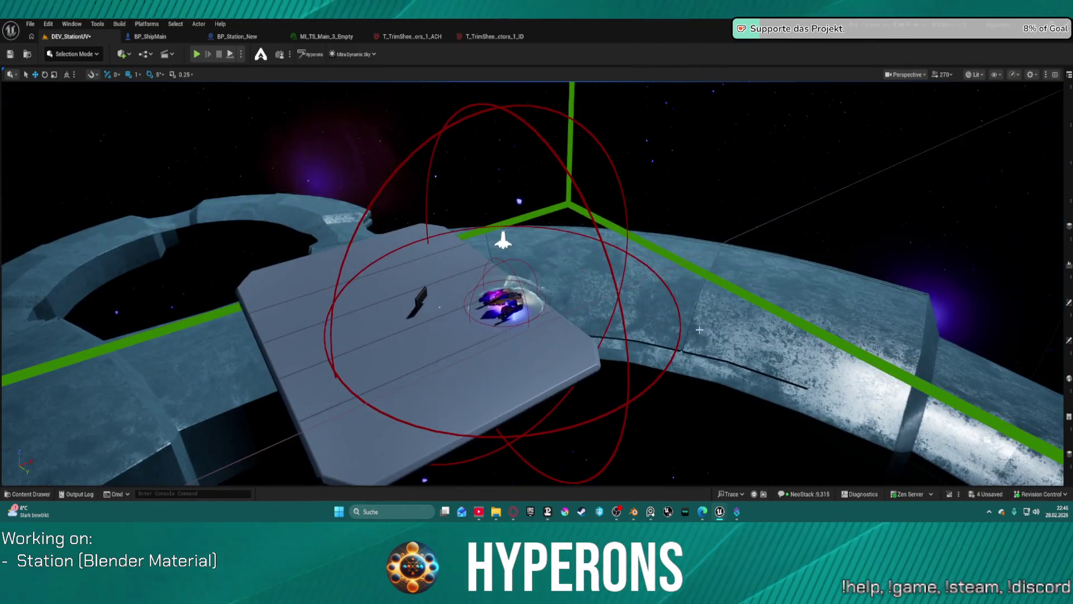
{"action": "right_click", "coordinate": [520, 335]}
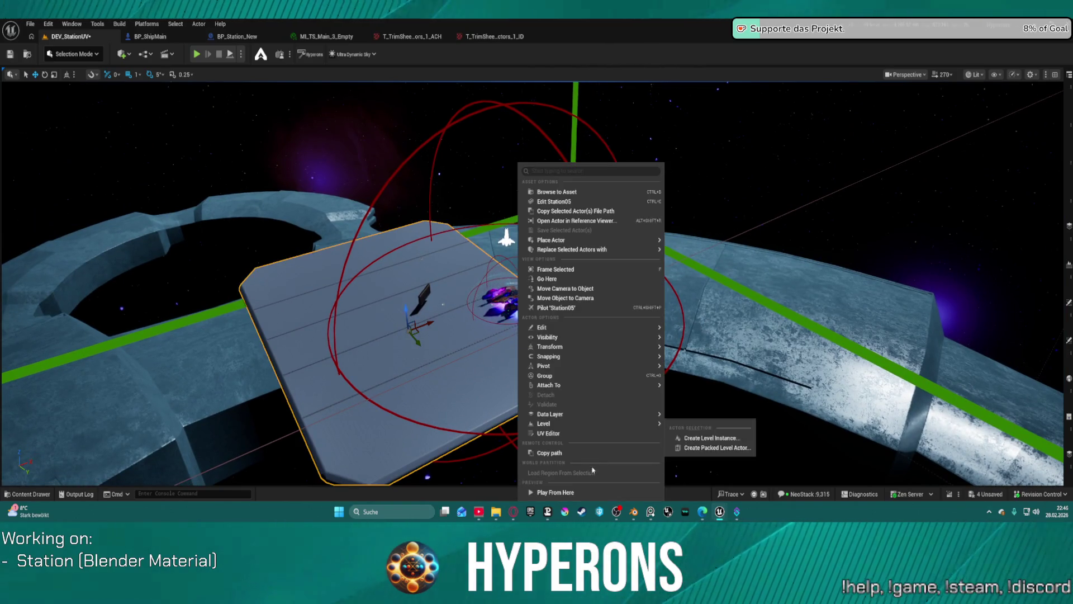
Play From Here on the Station05 platform, stop, then restart play from another spot on it.
{"action": "left_click", "coordinate": [560, 491]}
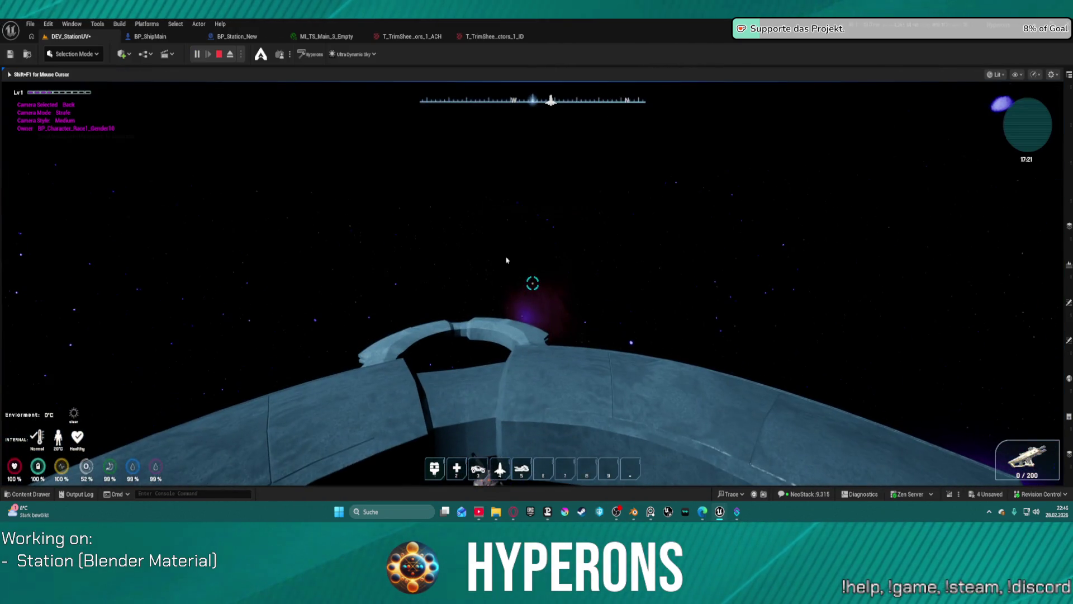
{"action": "key", "text": "Escape"}
{"action": "mouse_move", "coordinate": [514, 245]}
{"action": "left_mouse_down"}
{"action": "mouse_move", "coordinate": [542, 196]}
{"action": "mouse_move", "coordinate": [547, 215]}
{"action": "left_mouse_up"}
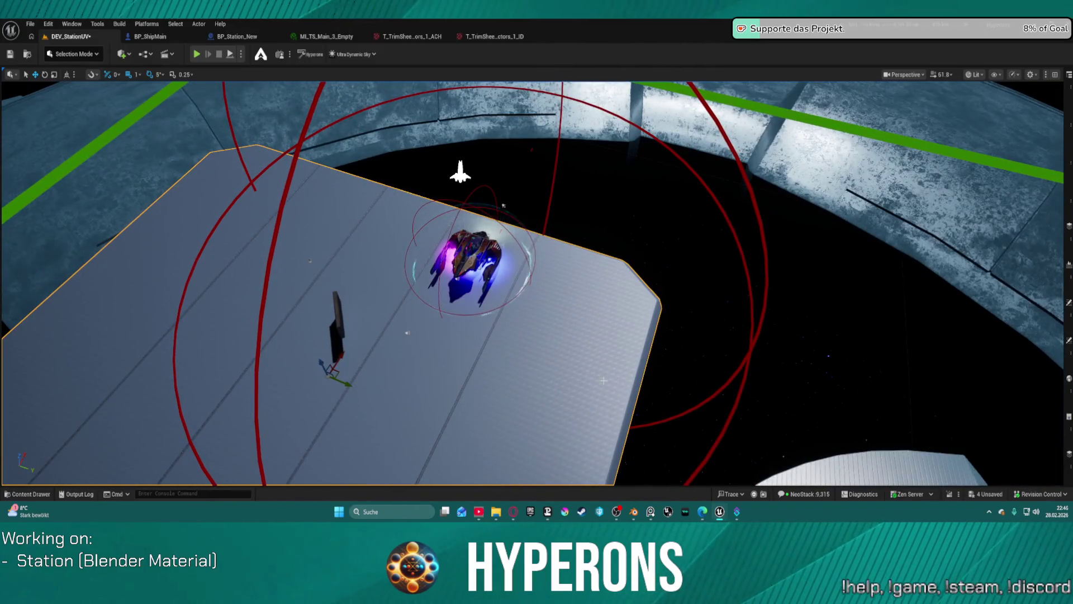
{"action": "right_click", "coordinate": [528, 207]}
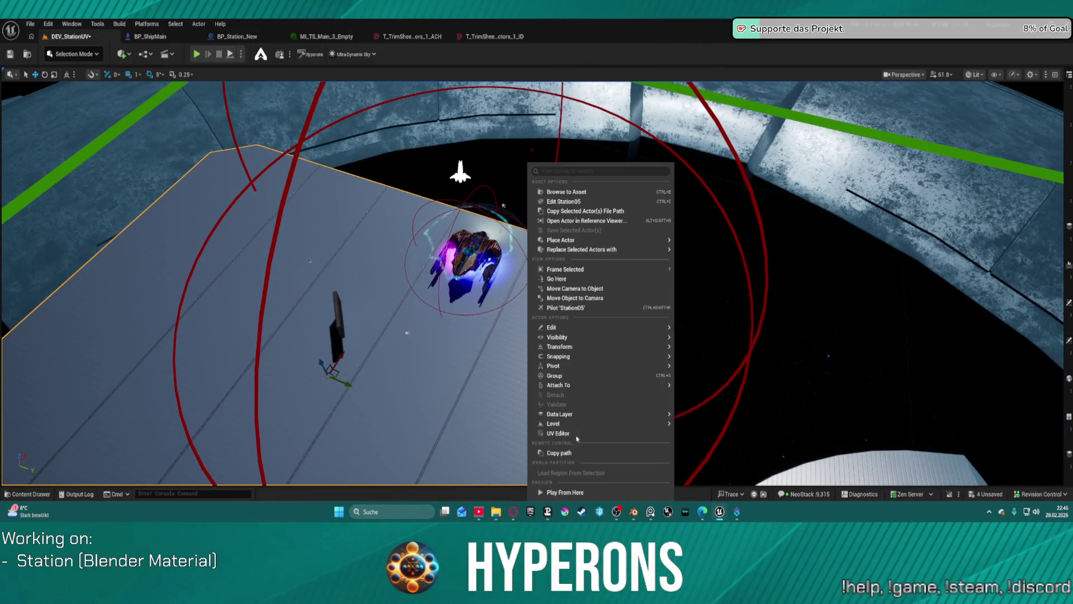
{"action": "left_click", "coordinate": [566, 493]}
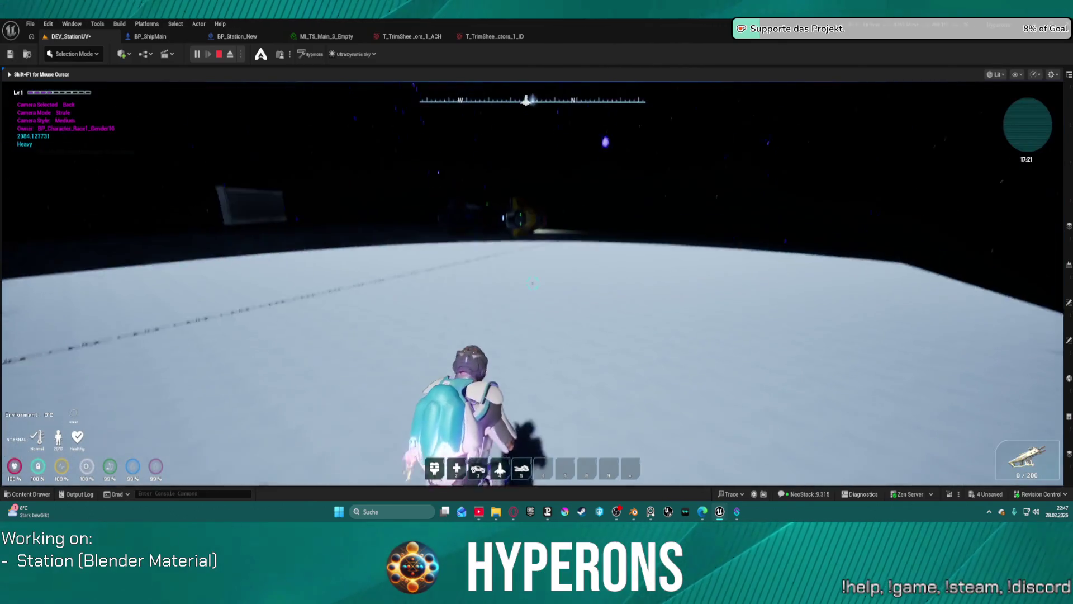
Walk and run the character to the parked ship's entry point and board it.
{"action": "key", "text": "w"}
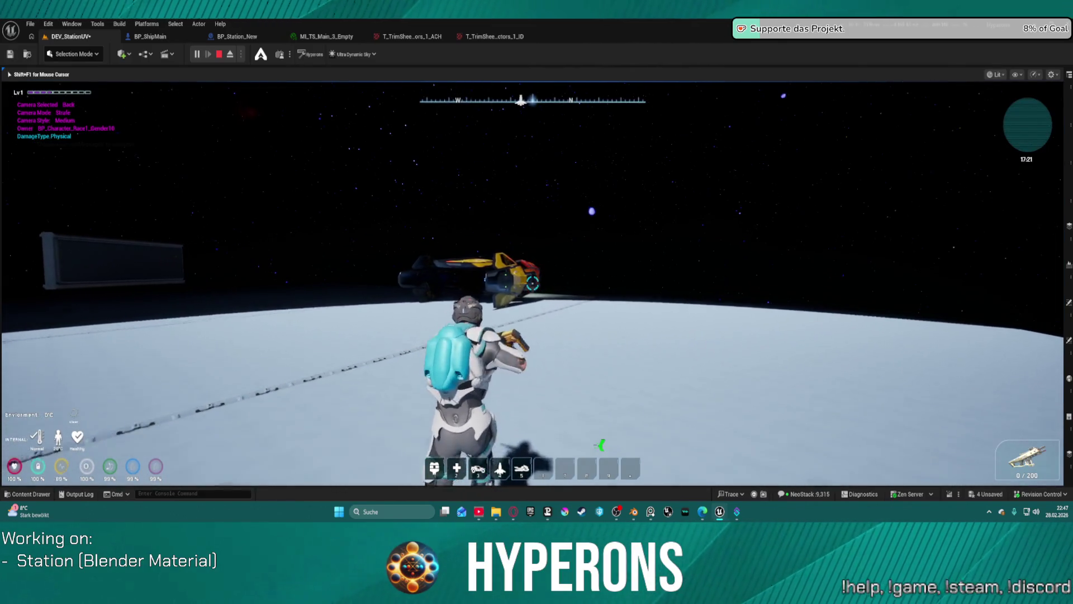
{"action": "key", "text": "shift+w"}
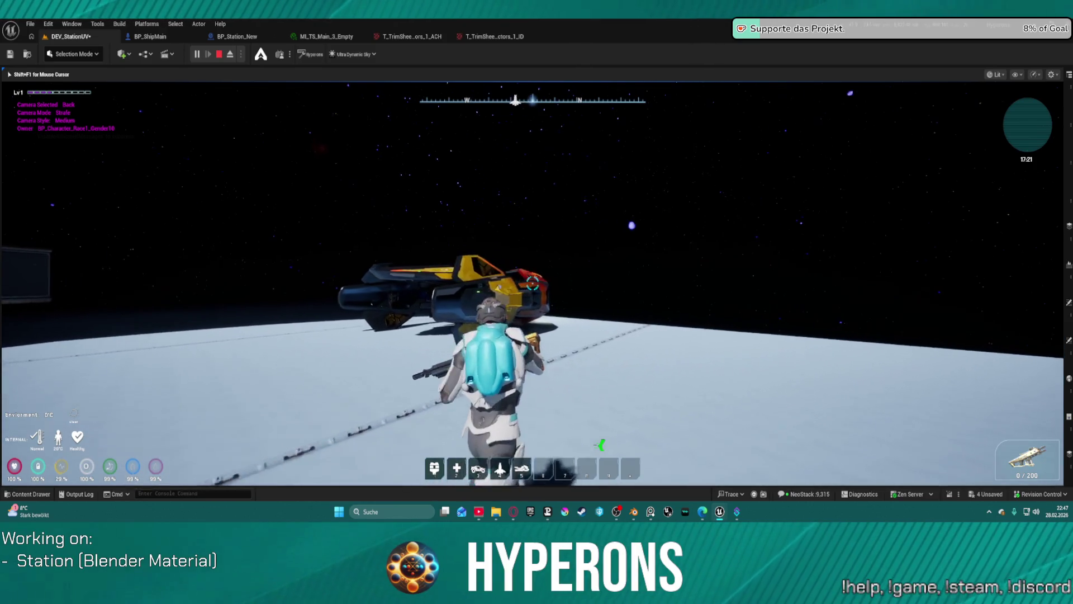
{"action": "key", "text": "shift+w"}
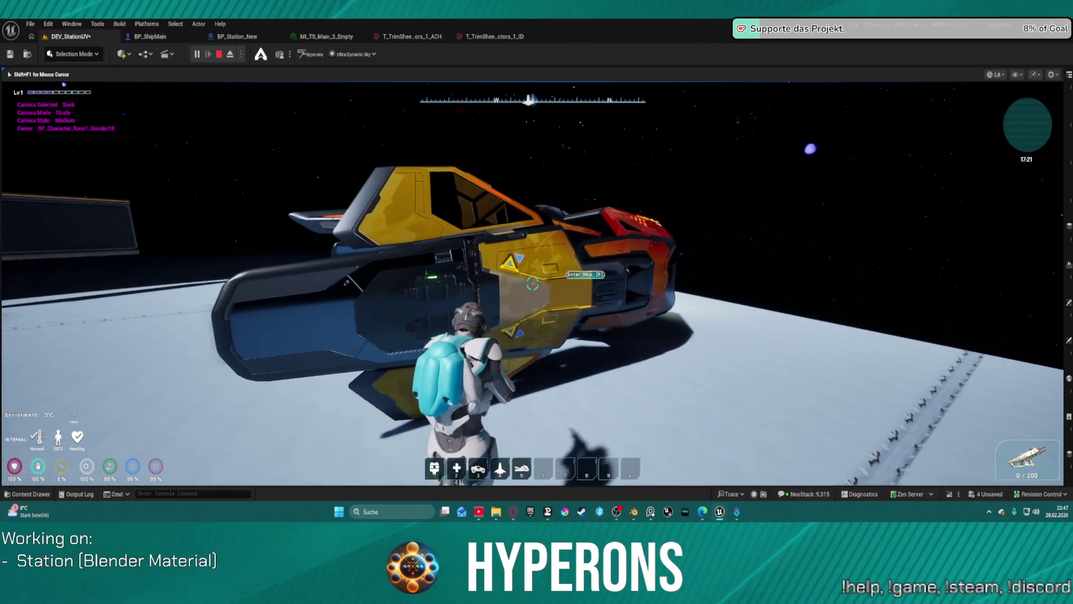
{"action": "key", "text": "f"}
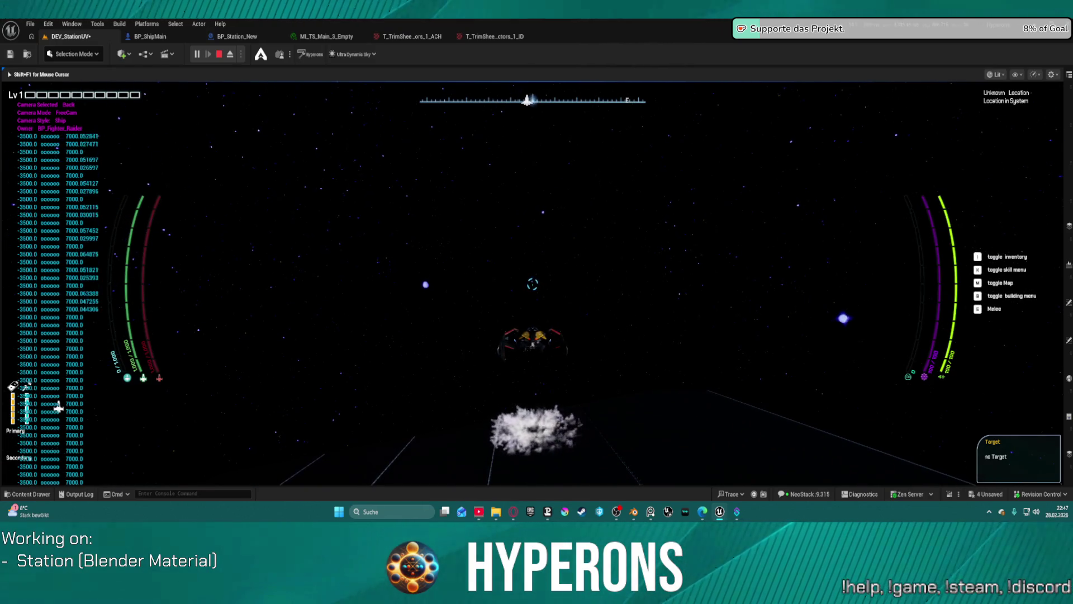
Fly the ship toward the bright star, then steer it back over the platform.
{"action": "key", "text": "d"}
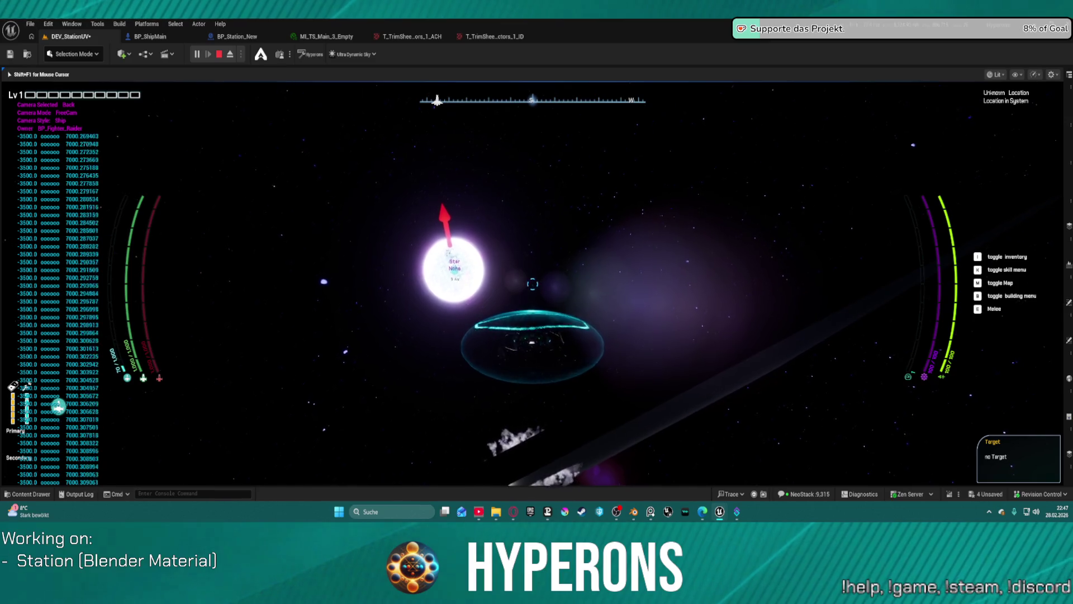
{"action": "key", "text": "a"}
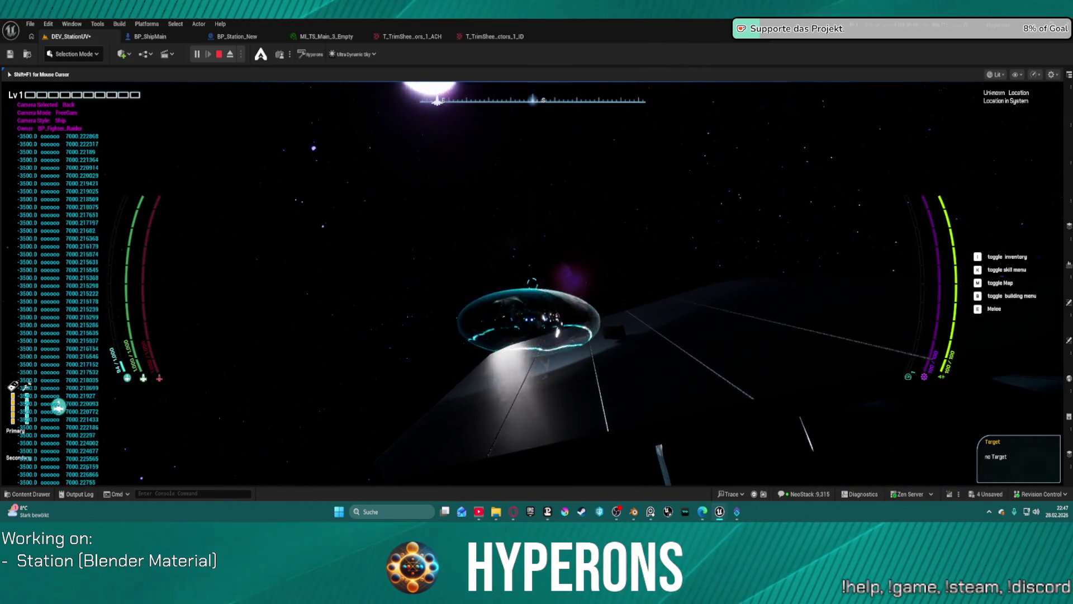
{"action": "key", "text": "super"}
{"action": "key", "text": "super"}
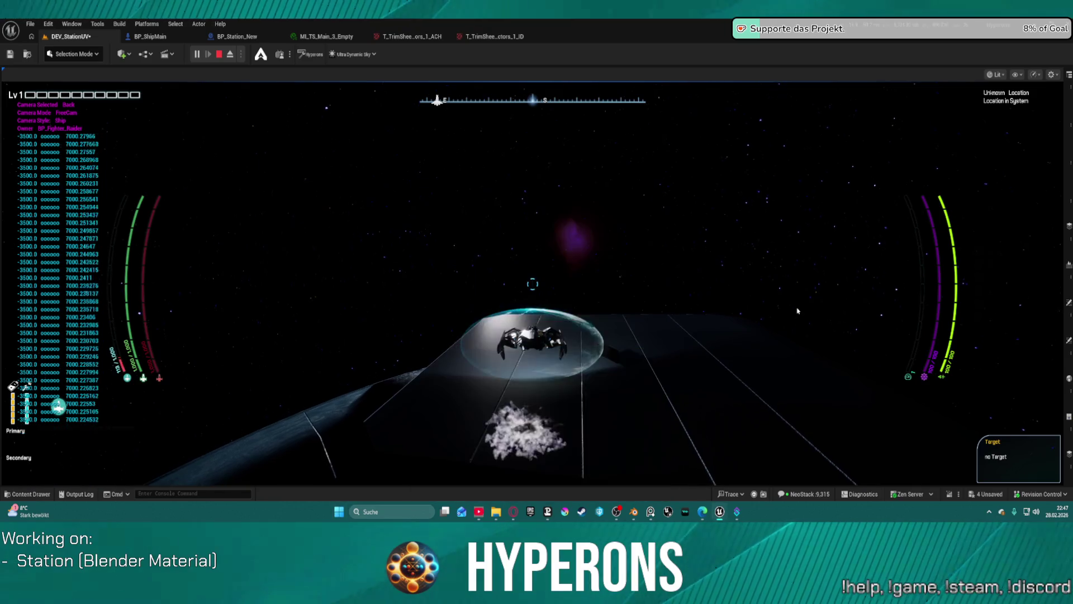
{"action": "key", "text": "super"}
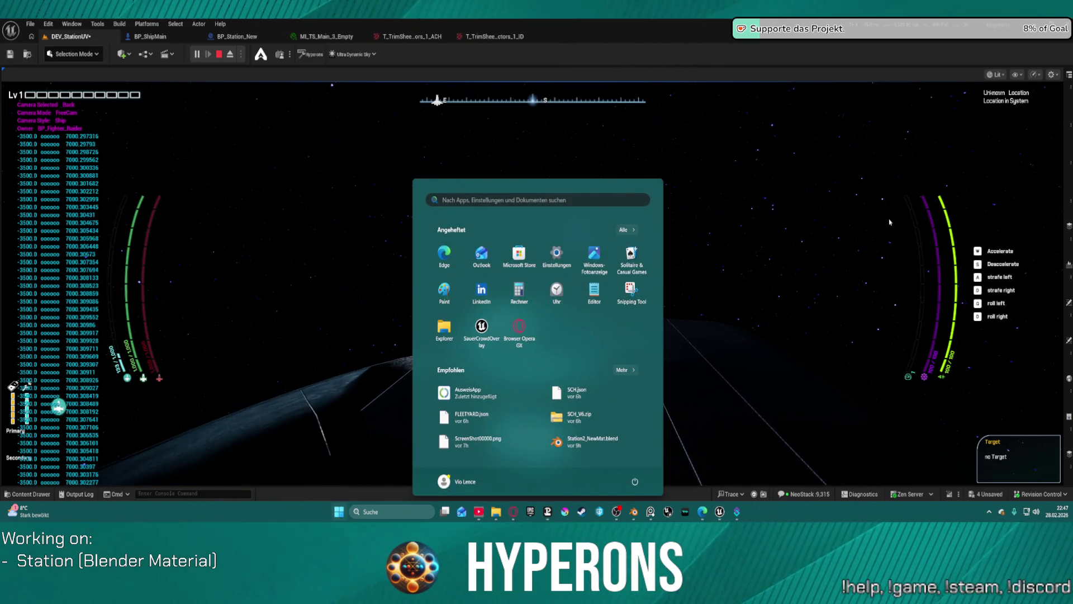
{"action": "left_click", "coordinate": [798, 311]}
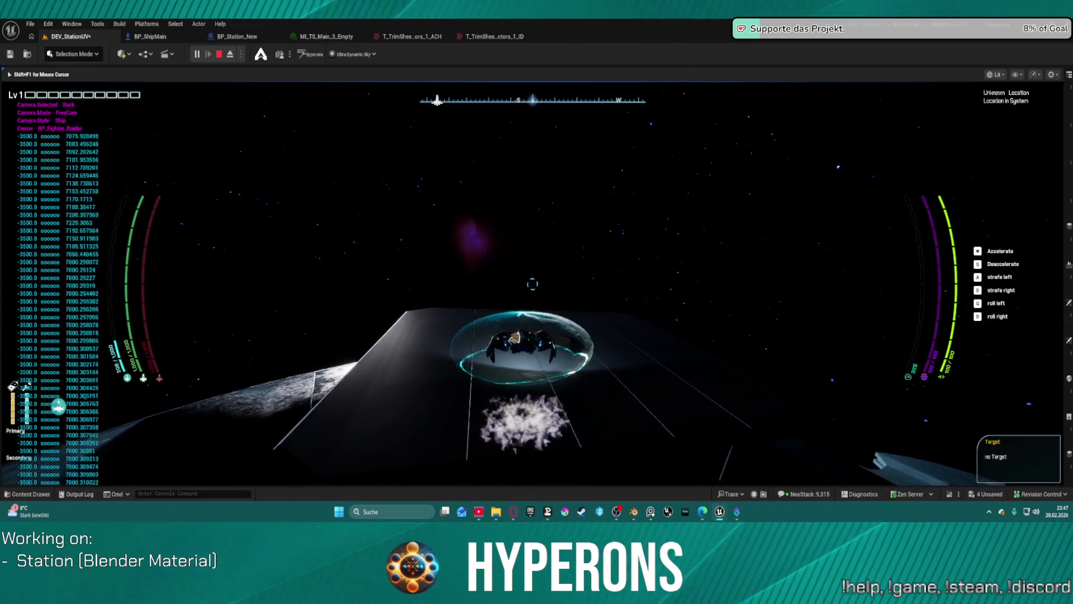
Eject from play to the editor camera and restore the editor's side panels.
{"action": "key", "text": "super"}
{"action": "key", "text": "super"}
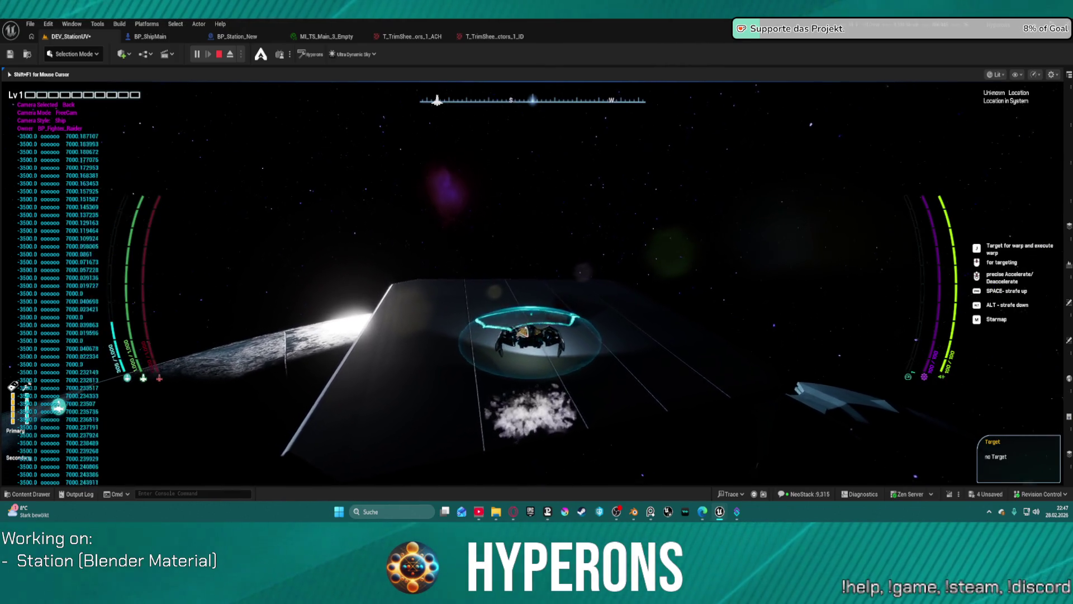
{"action": "key", "text": "F8"}
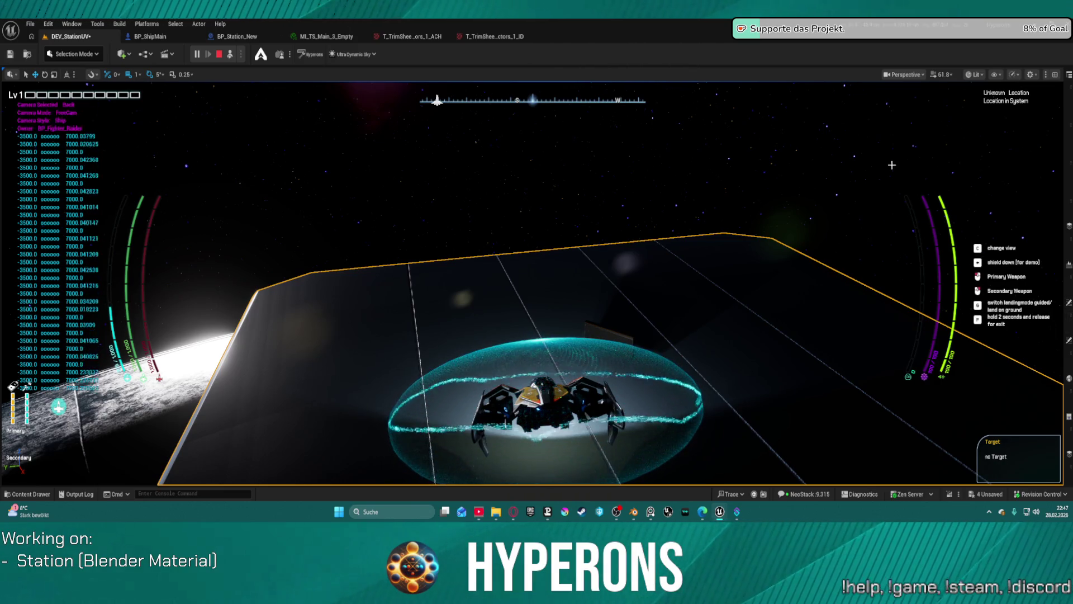
{"action": "key", "text": "F11"}
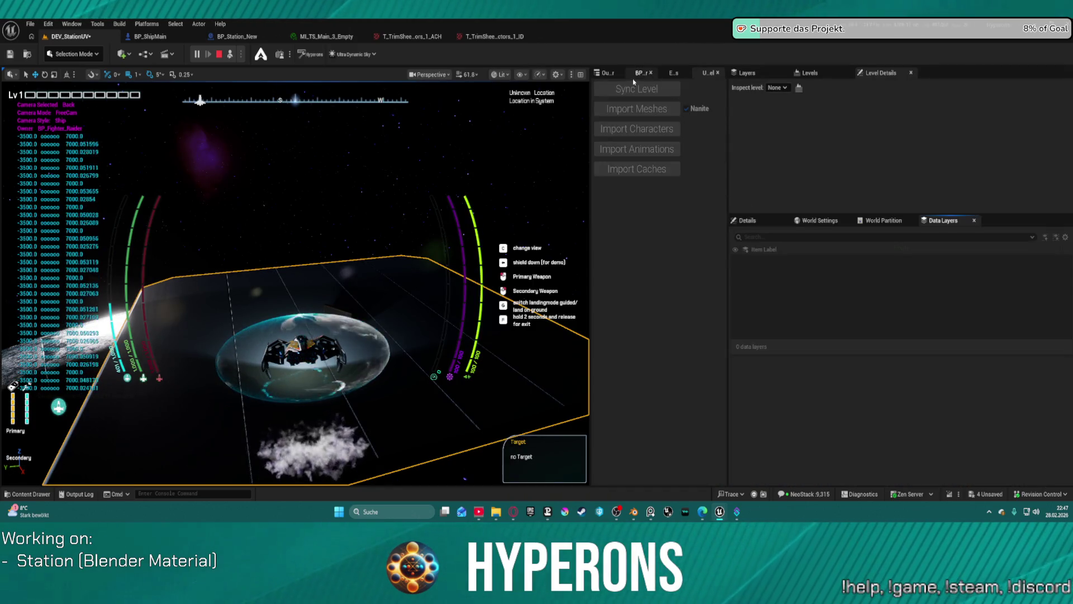
Select BP_Star in the Outliner, enable its light arrow setting, and maximize the level view.
{"action": "left_click", "coordinate": [600, 75]}
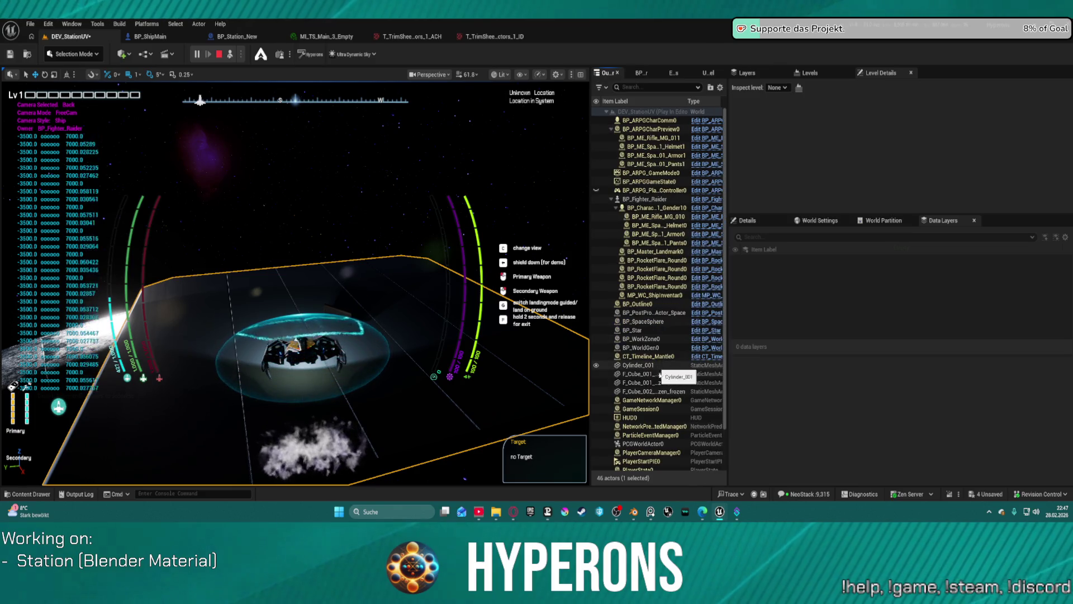
{"action": "scroll", "coordinate": [659, 336], "scroll_direction": "down", "scroll_amount": 2}
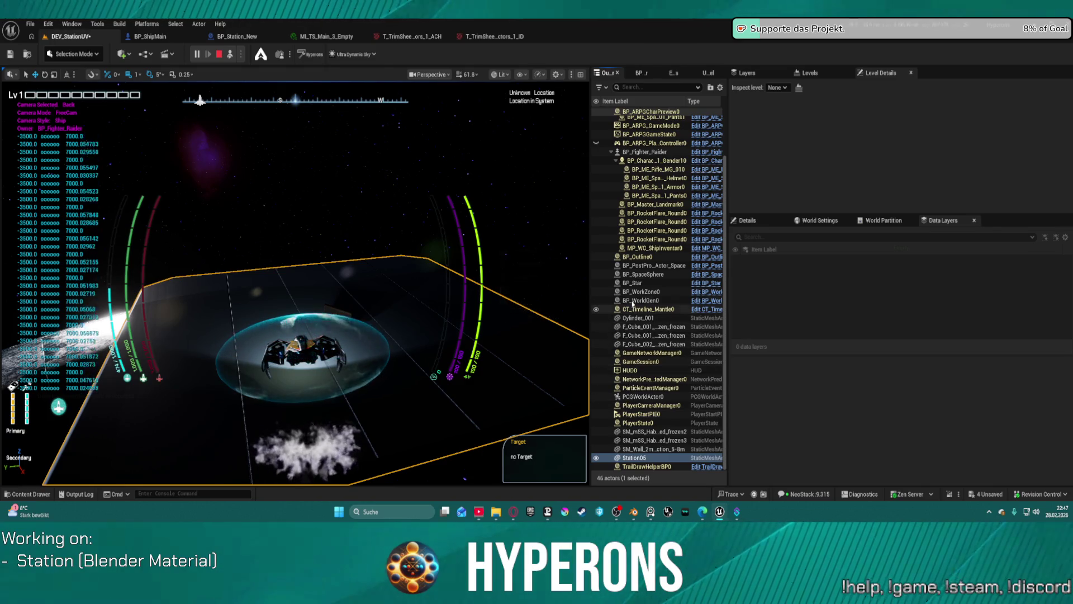
{"action": "left_click", "coordinate": [634, 284]}
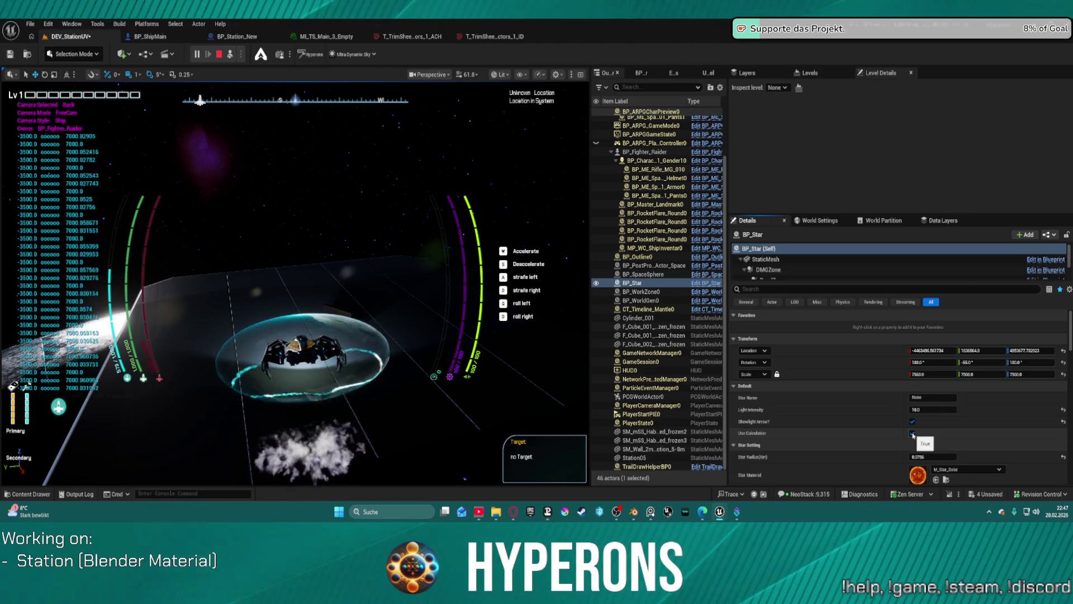
{"action": "left_click", "coordinate": [912, 422]}
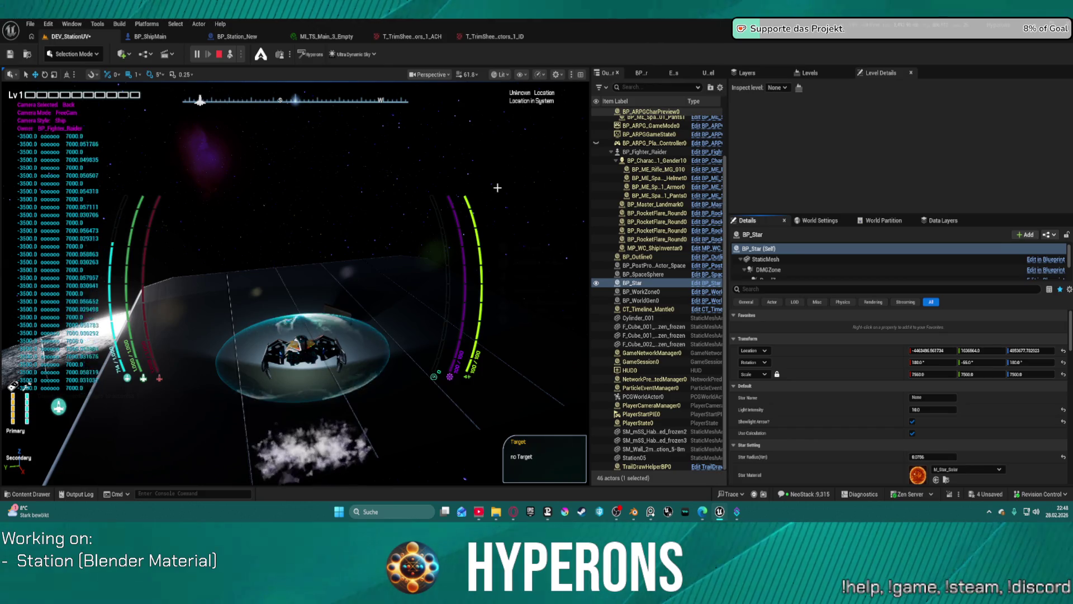
{"action": "key", "text": "F11"}
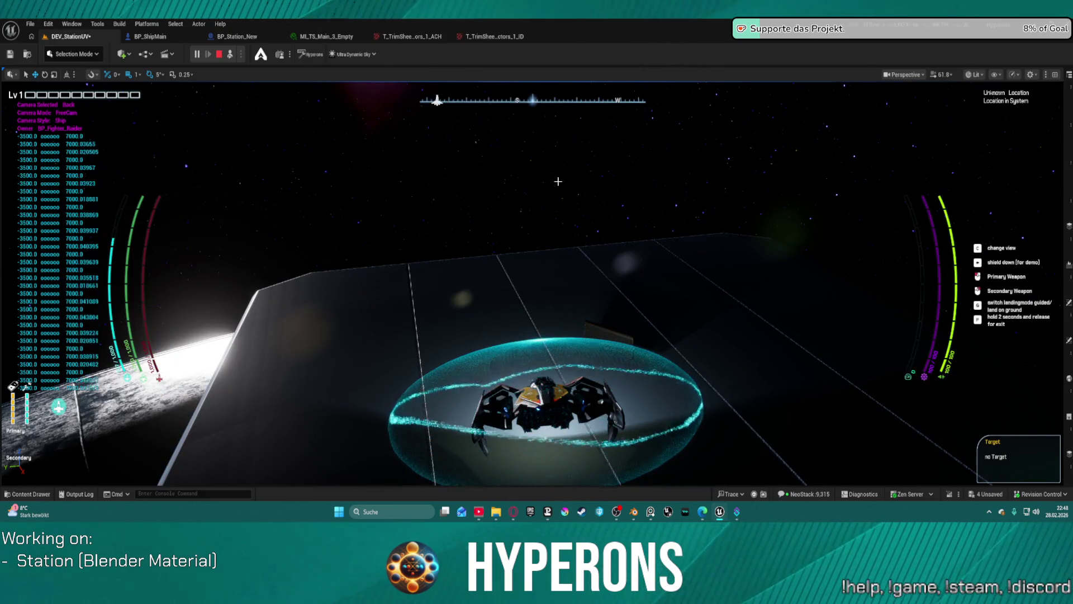
Repossess the ship, lift it off the platform and fly around the station toward open space.
{"action": "key", "text": "F8"}
{"action": "key", "text": "w"}
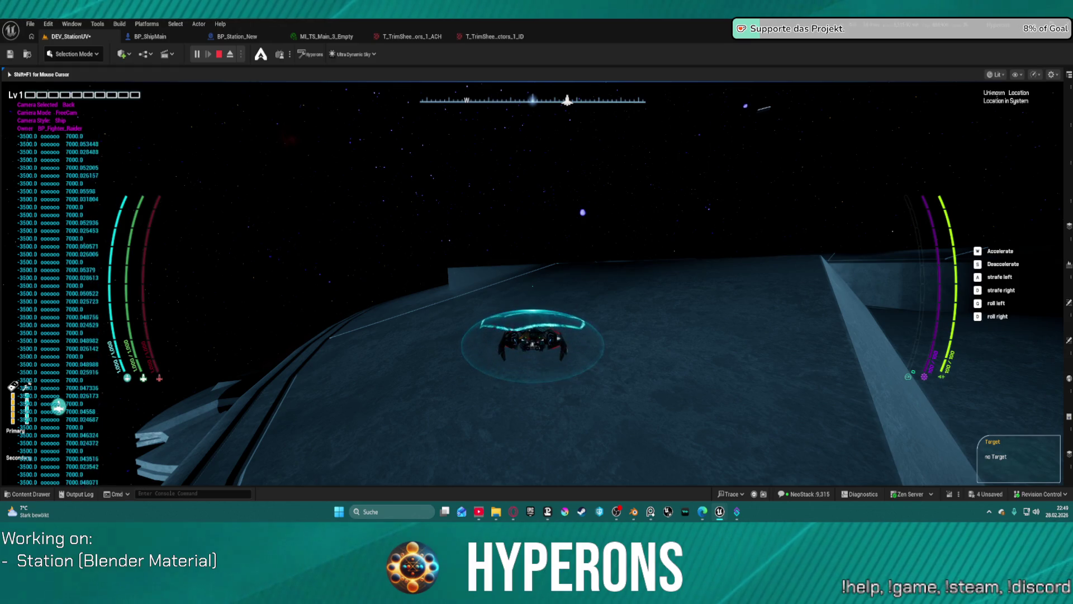
{"action": "key", "text": "w"}
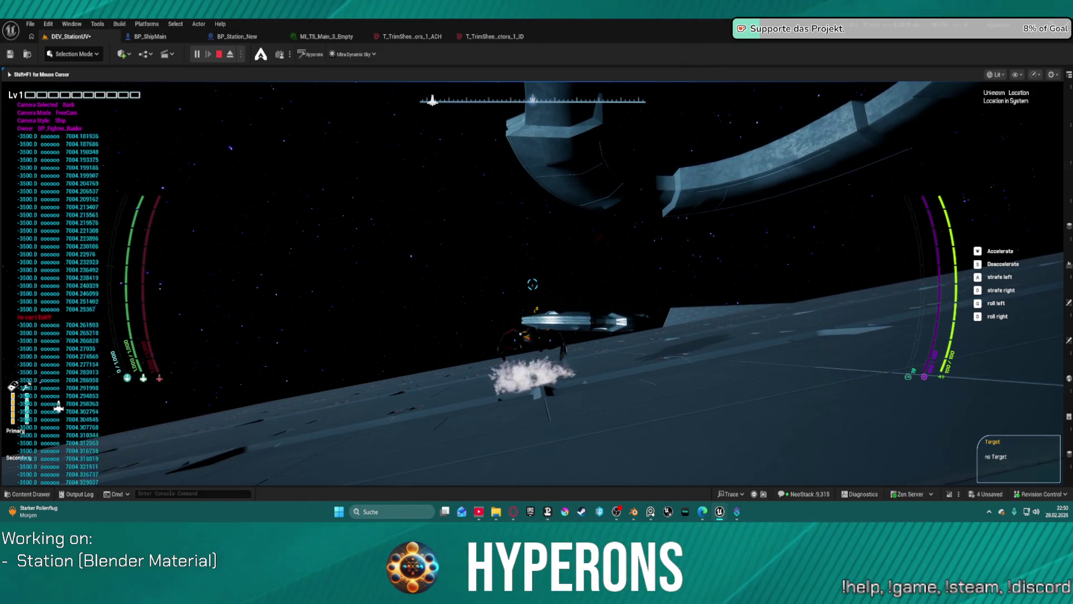
Leave the ship on foot above the station's frosted hull.
{"action": "key", "text": "f"}
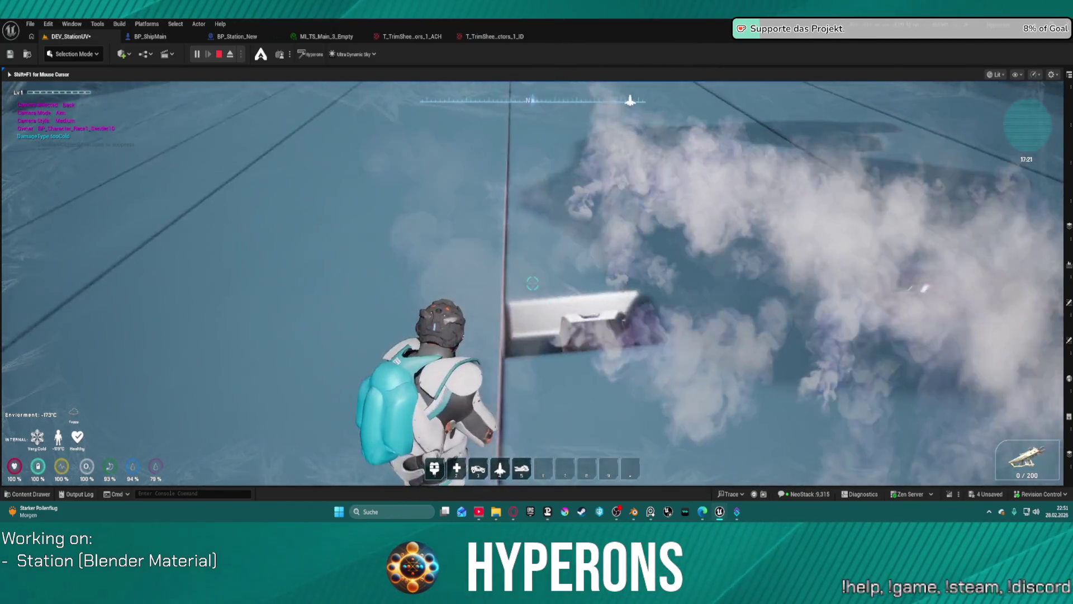
Aim the character, jump onto the ship's hull, and climb back aboard.
{"action": "right_click", "coordinate": [532, 284]}
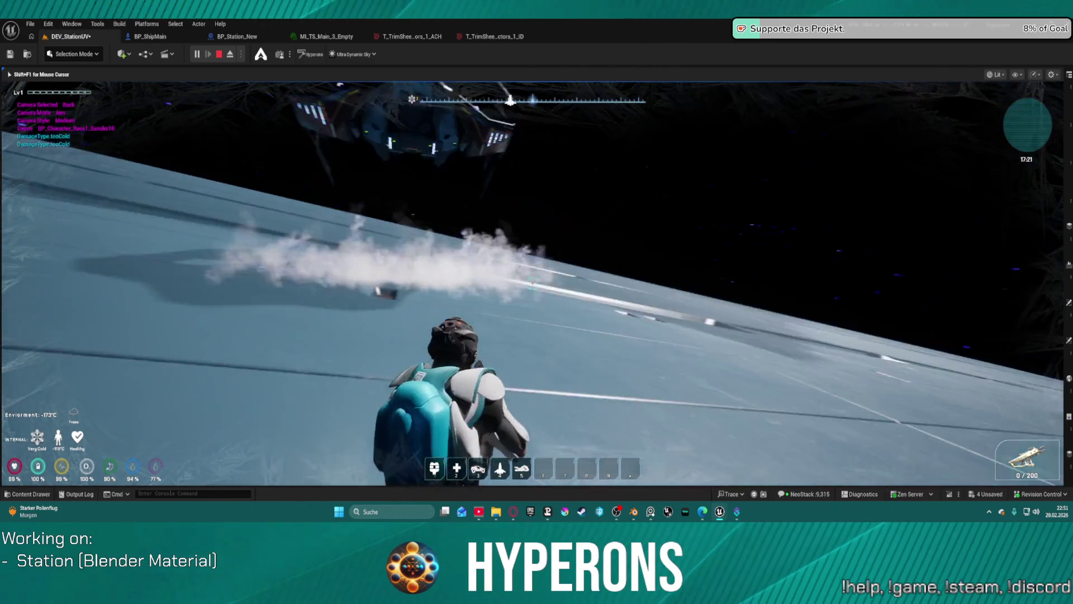
{"action": "key", "text": "space"}
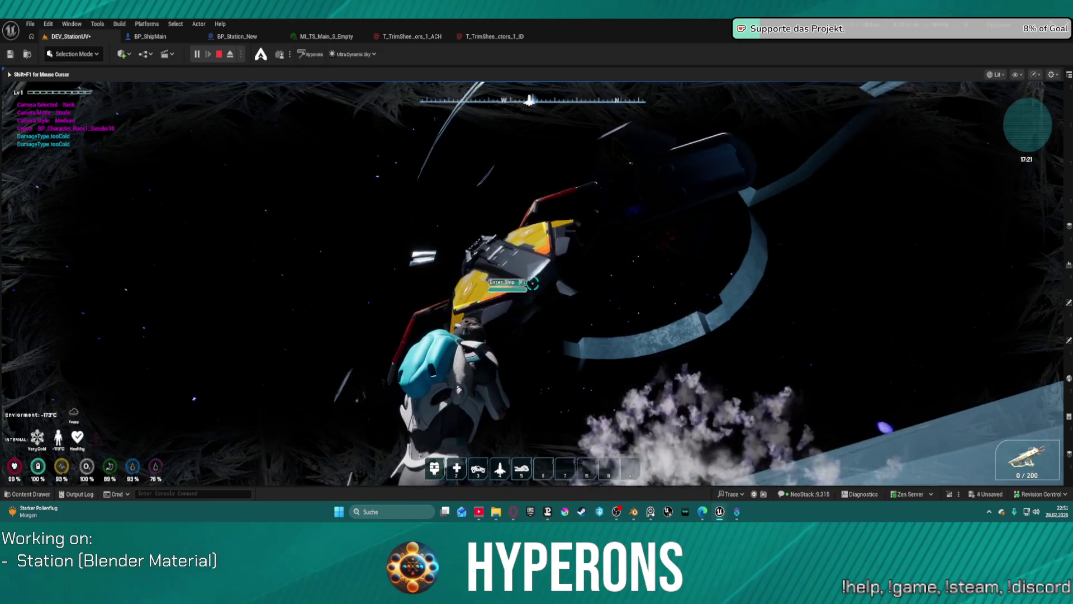
{"action": "key", "text": "f"}
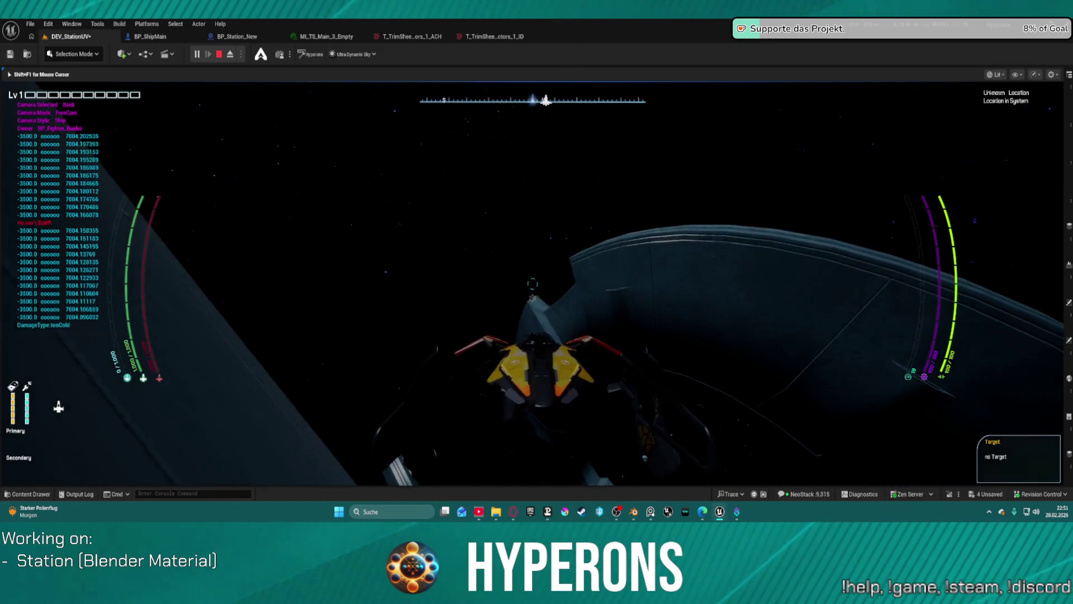
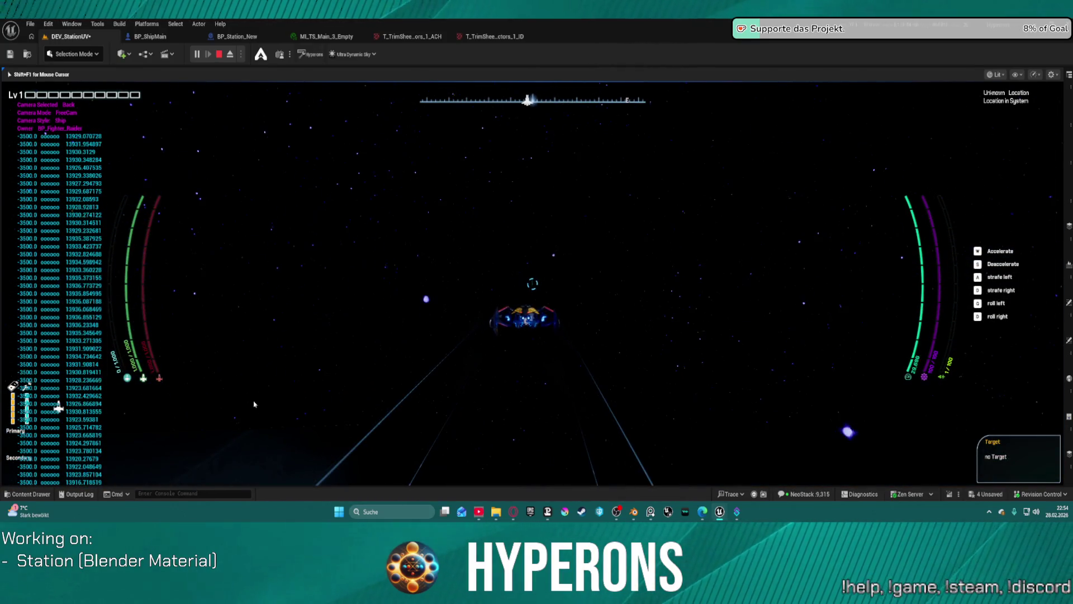
Stop the DEV_StationUV Play-in-Editor session to get back to the level editor.
{"action": "key", "text": "Escape"}
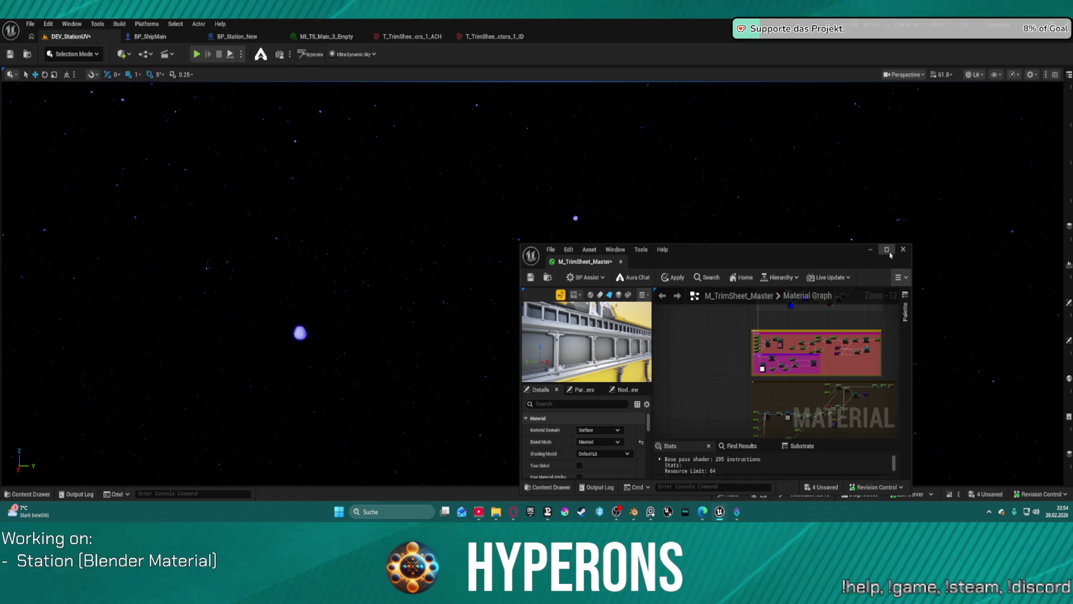
Maximize the M_TrimSheet_Master graph and move the Normal reroute beside the Append node.
{"action": "left_click", "coordinate": [890, 252]}
{"action": "scroll", "coordinate": [686, 182], "scroll_direction": "up", "scroll_amount": 1}
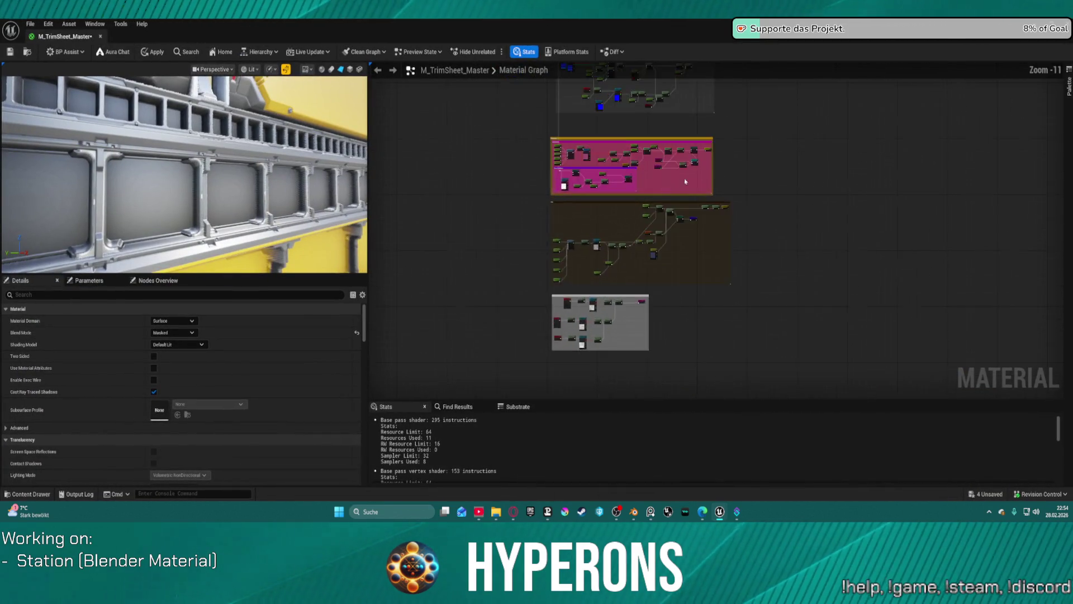
{"action": "scroll", "coordinate": [685, 182], "scroll_direction": "up", "scroll_amount": 1}
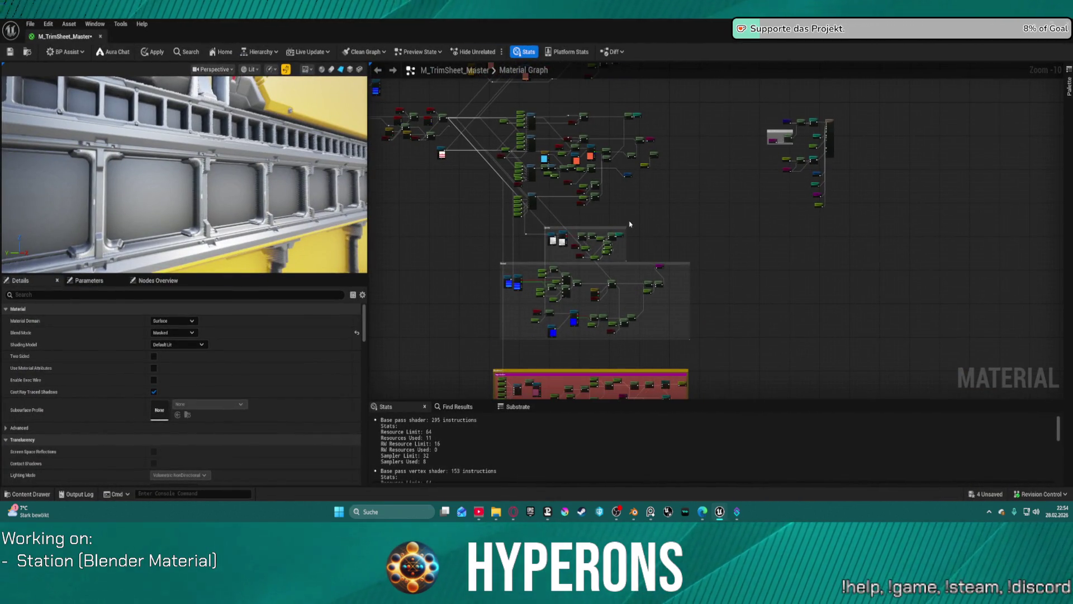
{"action": "scroll", "coordinate": [630, 224], "scroll_direction": "up", "scroll_amount": 9}
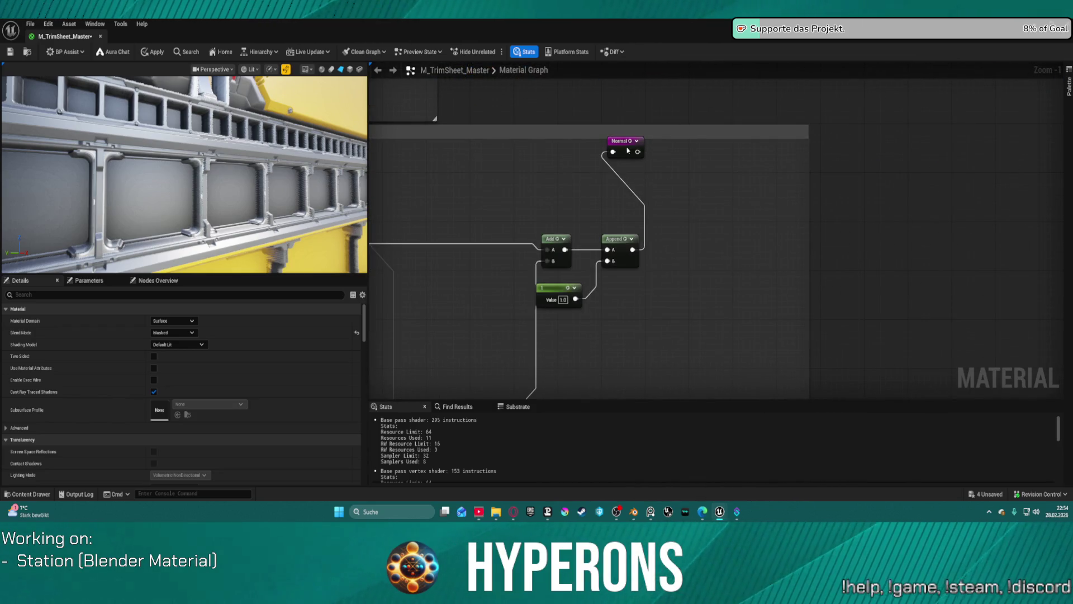
{"action": "left_click_drag", "start_coordinate": [628, 150], "coordinate": [694, 229]}
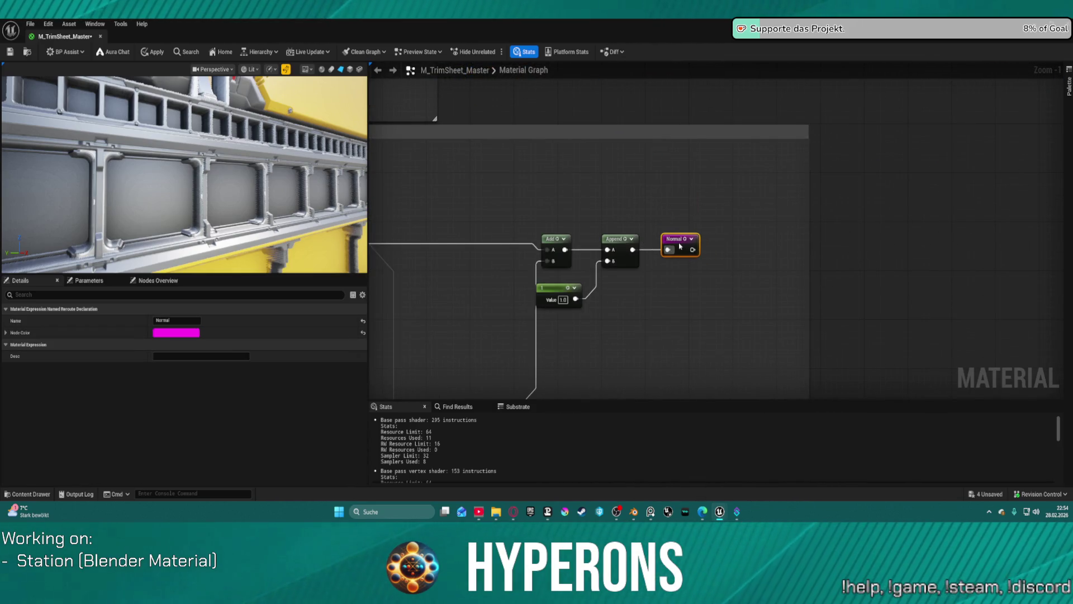
{"action": "scroll", "coordinate": [702, 199], "scroll_direction": "down", "scroll_amount": 10}
{"action": "scroll", "coordinate": [705, 207], "scroll_direction": "up", "scroll_amount": 8}
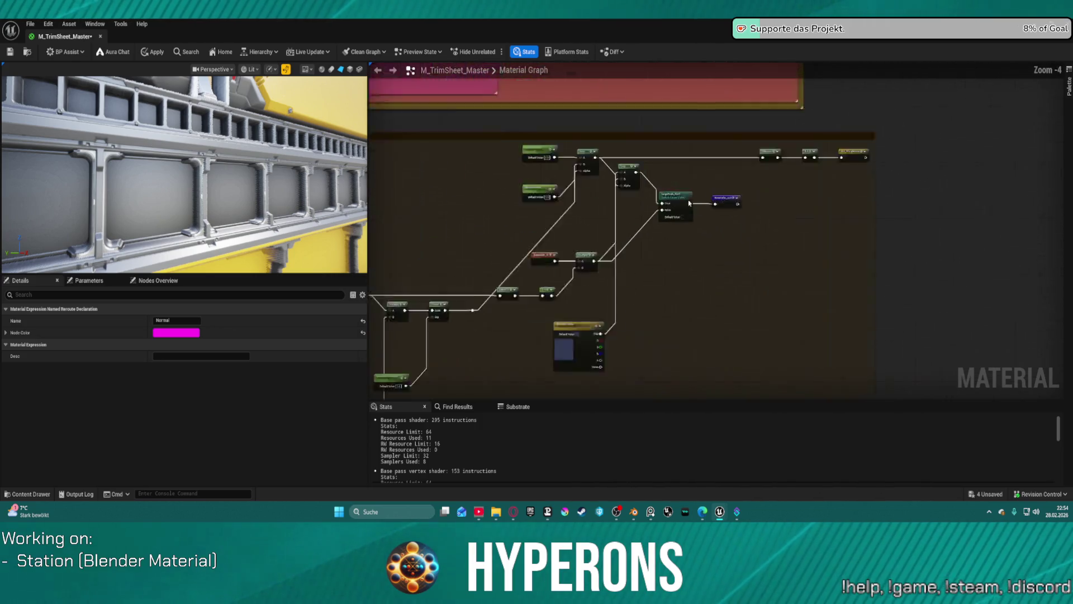
Line up the Mask/Dirt Color, right Lerp, LargeScale_Dirt? switch and BaseColor_out nodes.
{"action": "left_click_drag", "start_coordinate": [519, 287], "coordinate": [475, 112]}
{"action": "mouse_move", "coordinate": [298, 92]}
{"action": "left_mouse_down"}
{"action": "mouse_move", "coordinate": [503, 128]}
{"action": "mouse_move", "coordinate": [479, 132]}
{"action": "left_mouse_up"}
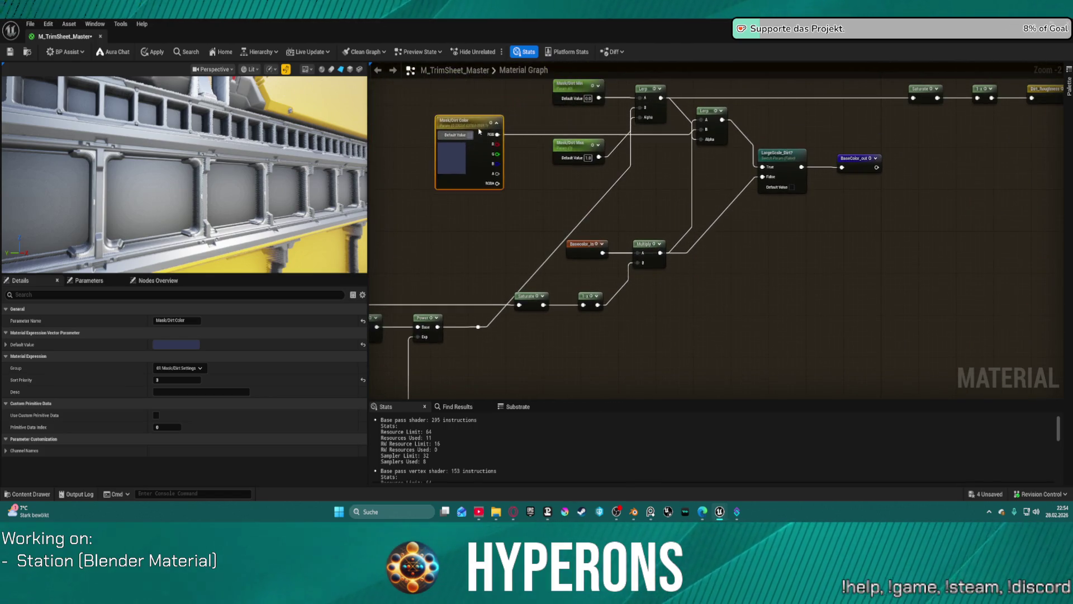
{"action": "left_click_drag", "start_coordinate": [469, 170], "coordinate": [472, 185]}
{"action": "left_click_drag", "start_coordinate": [710, 126], "coordinate": [712, 142]}
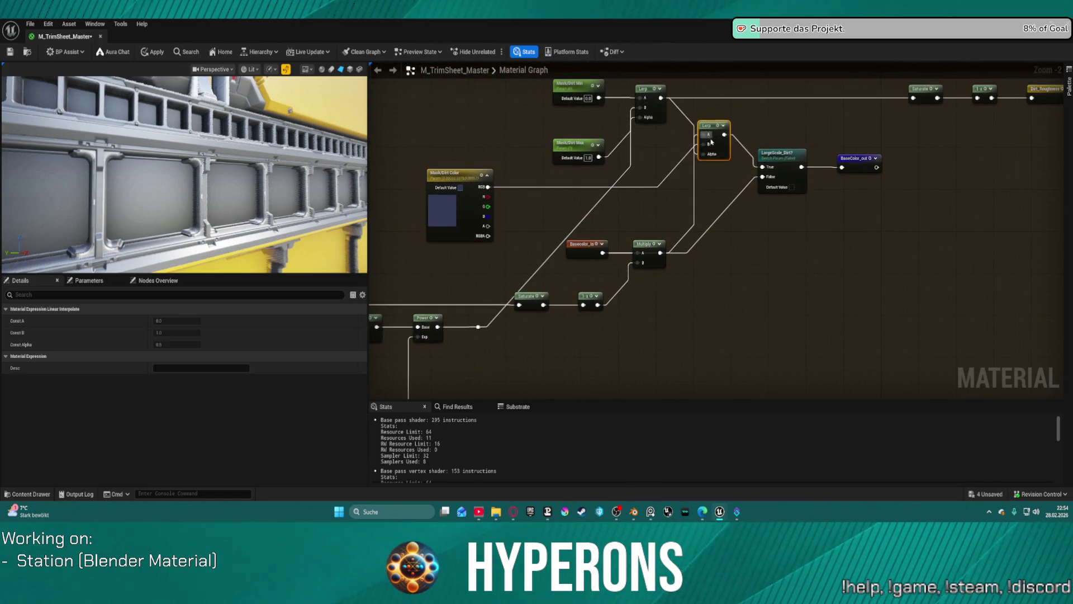
{"action": "left_click_drag", "start_coordinate": [790, 158], "coordinate": [805, 173]}
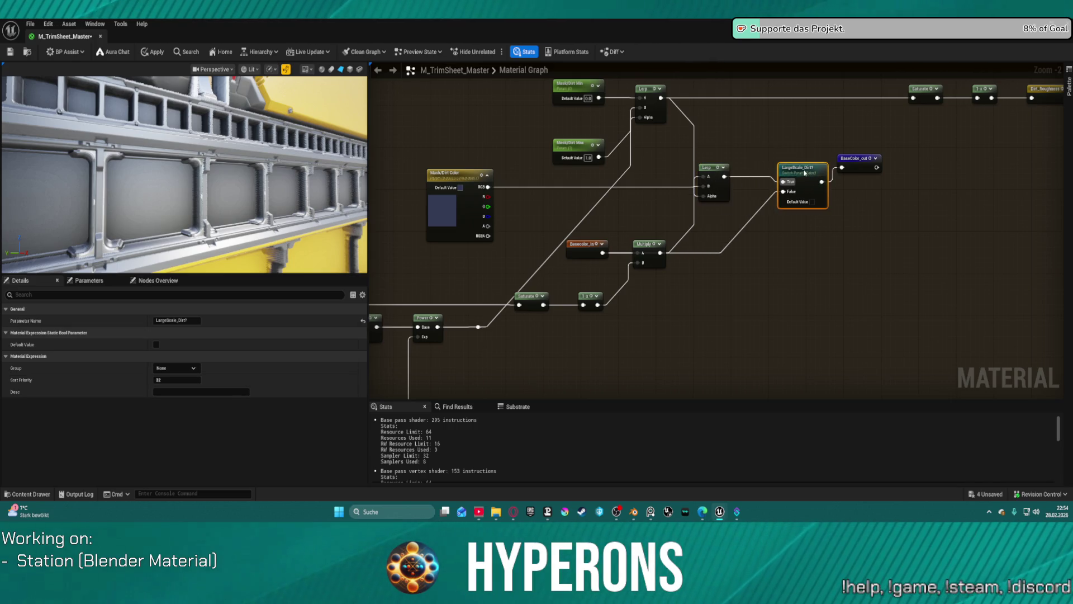
{"action": "left_click_drag", "start_coordinate": [875, 158], "coordinate": [906, 188]}
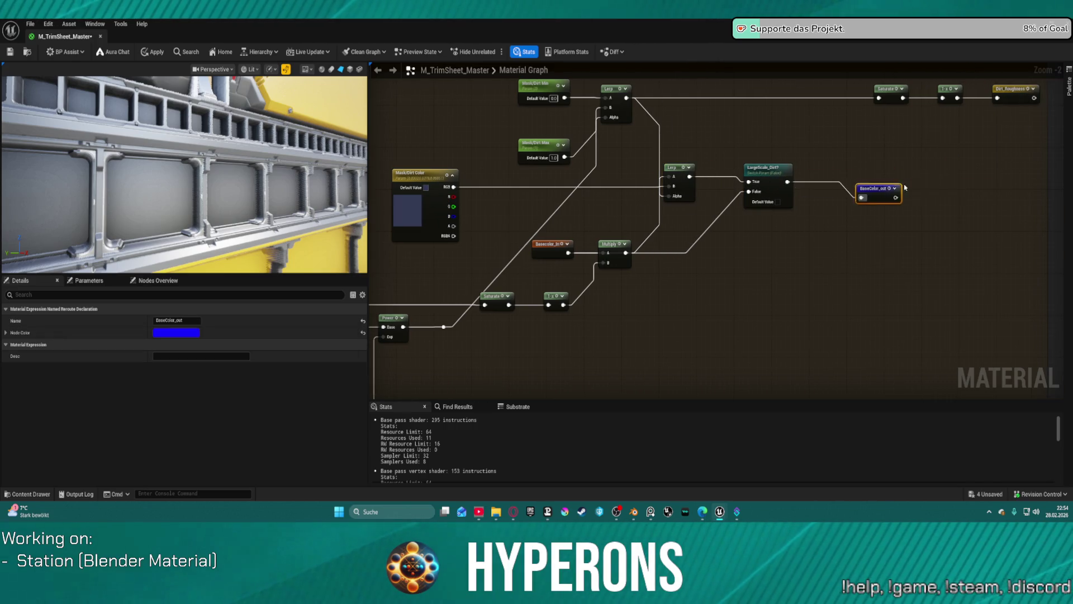
Look over the Saturate, 1-x and Dirt_Roughness nodes, then close the material editor.
{"action": "left_click_drag", "start_coordinate": [973, 164], "coordinate": [803, 222]}
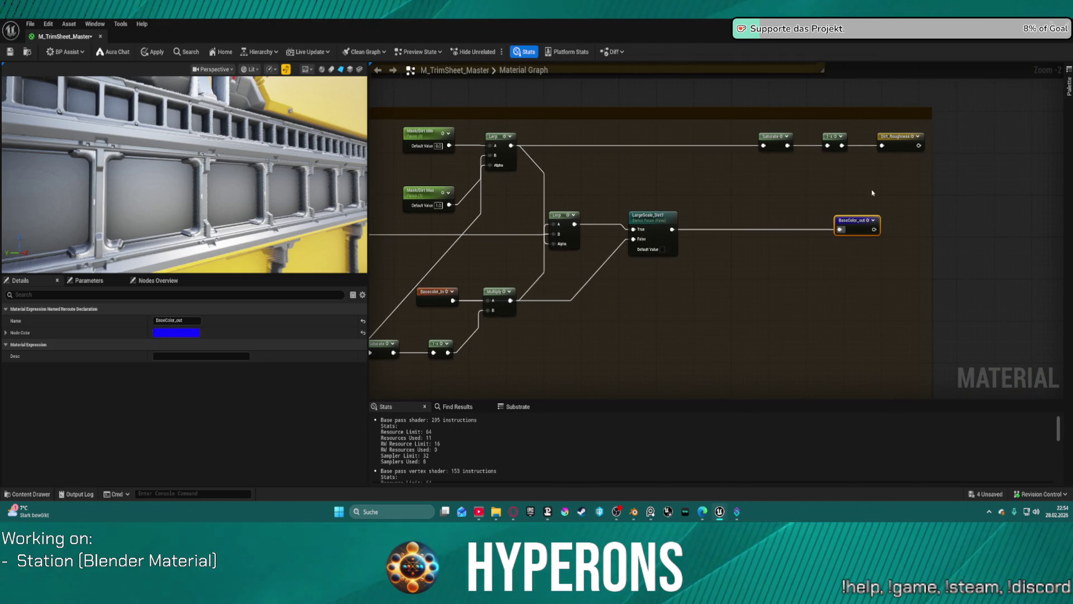
{"action": "left_click_drag", "start_coordinate": [862, 161], "coordinate": [888, 162]}
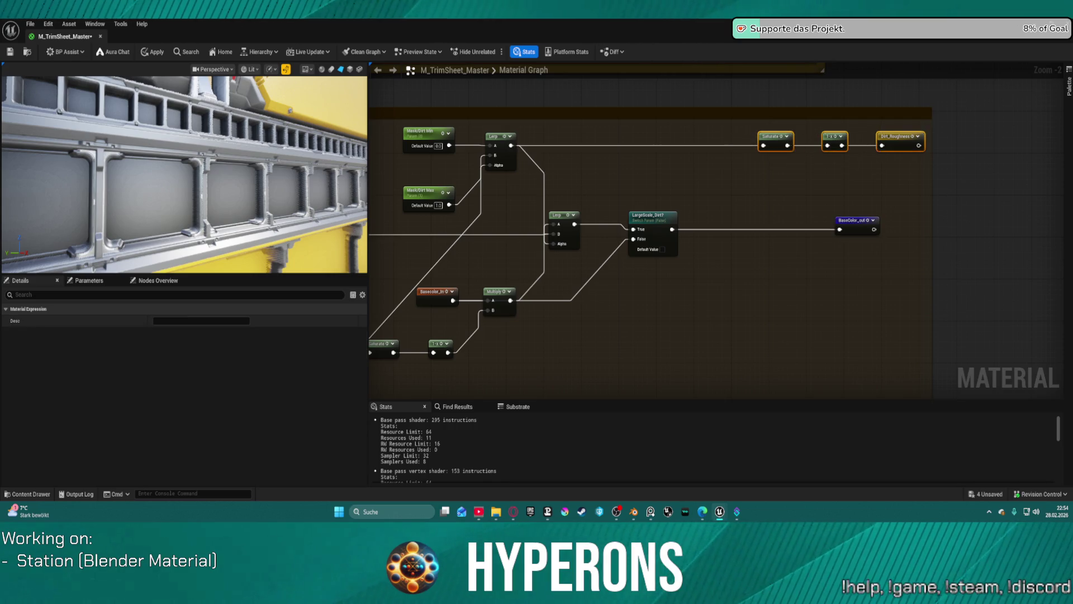
{"action": "key", "text": "Home"}
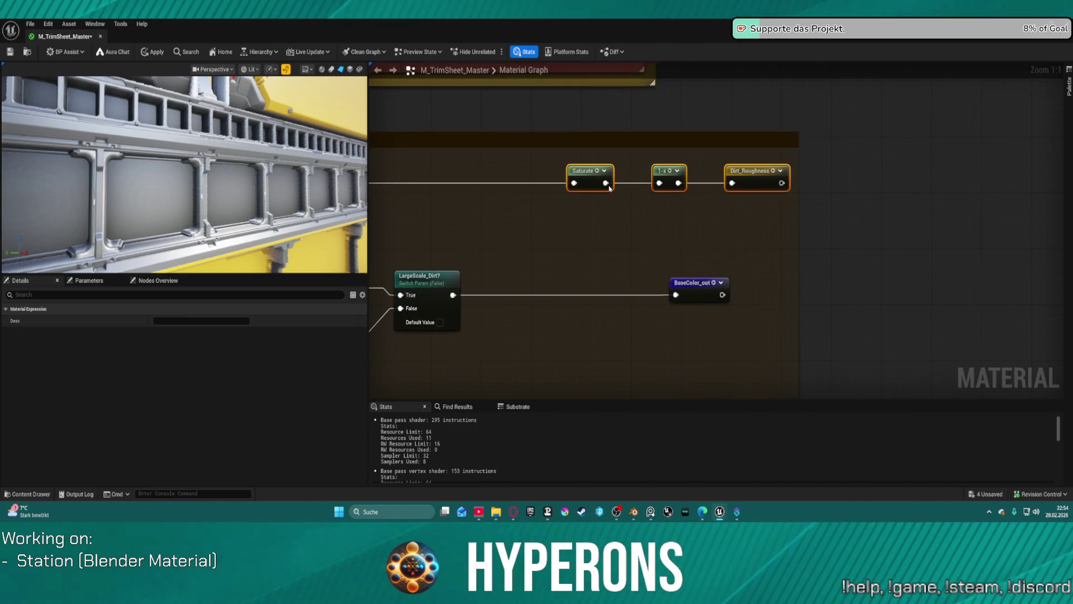
{"action": "scroll", "coordinate": [539, 232], "scroll_direction": "down", "scroll_amount": 5}
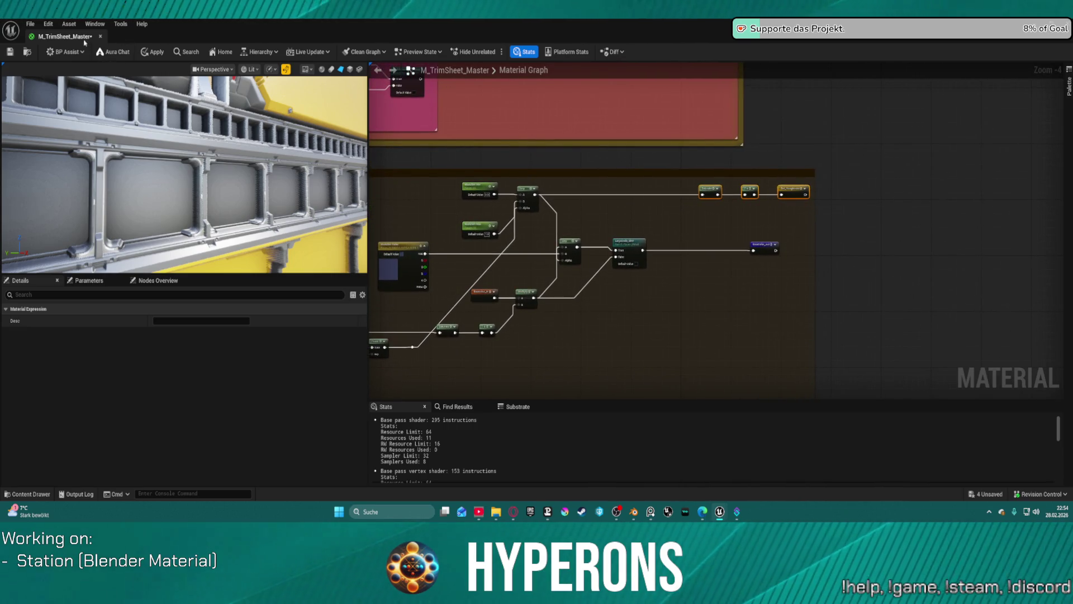
{"action": "middle_click", "coordinate": [67, 37]}
{"action": "scroll", "coordinate": [454, 252], "scroll_direction": "up", "scroll_amount": 10}
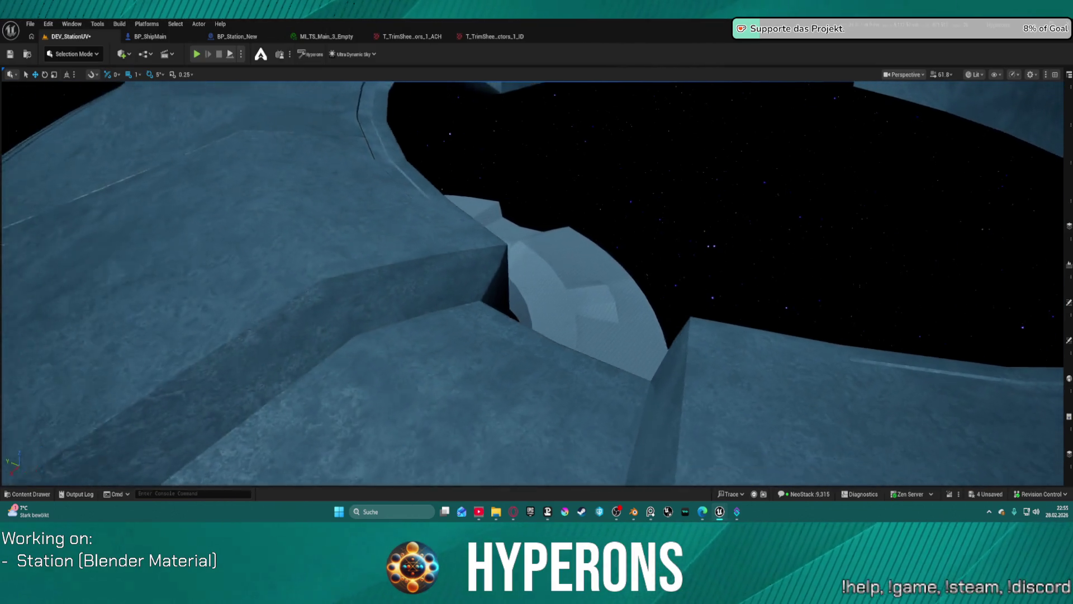
{"action": "scroll", "coordinate": [532, 284], "scroll_direction": "down", "scroll_amount": 10}
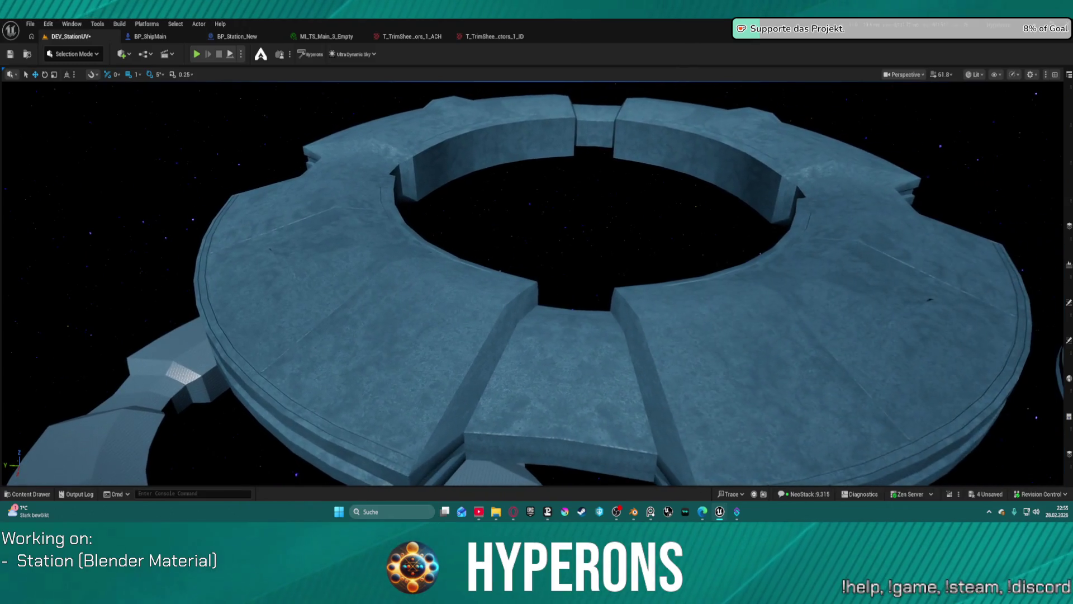
{"action": "left_click_drag", "start_coordinate": [438, 200], "coordinate": [438, 200]}
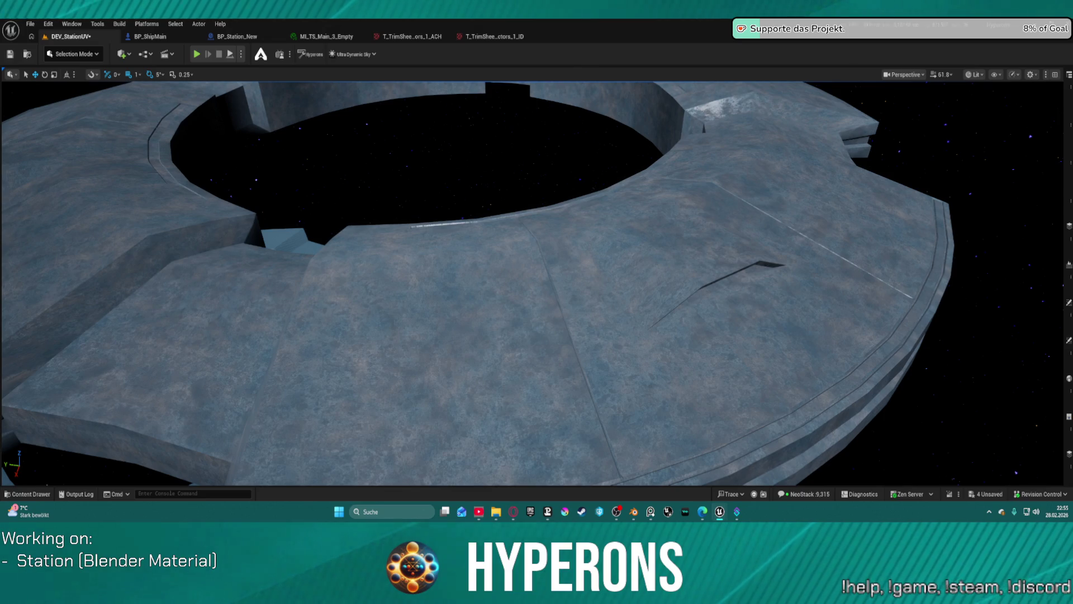
Fly low over the station hull, then pull back and rise to view its edge and horizon.
{"action": "key", "text": "w"}
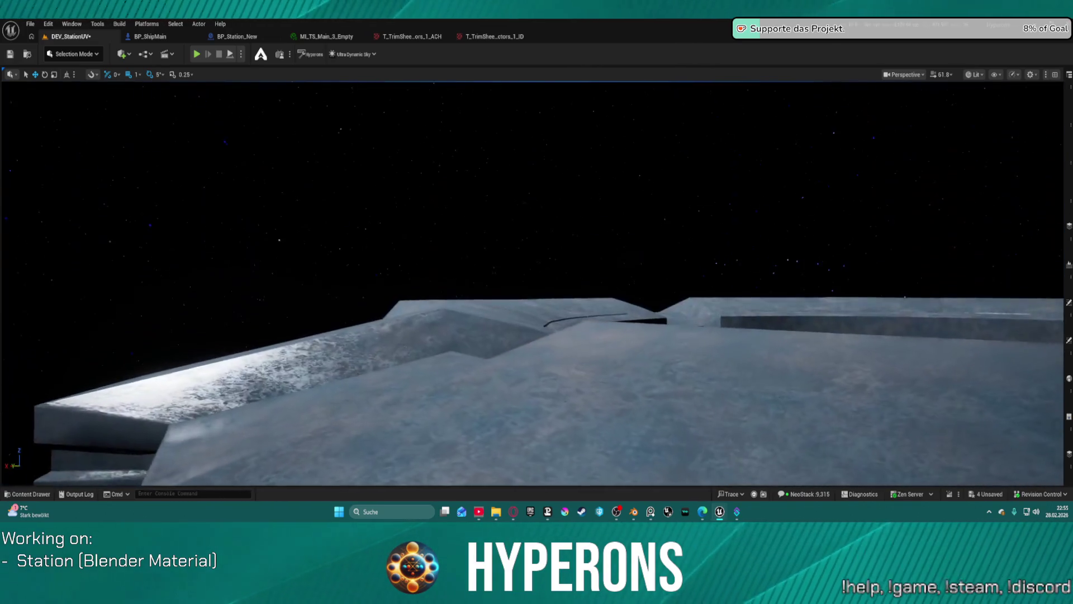
{"action": "key", "text": "w"}
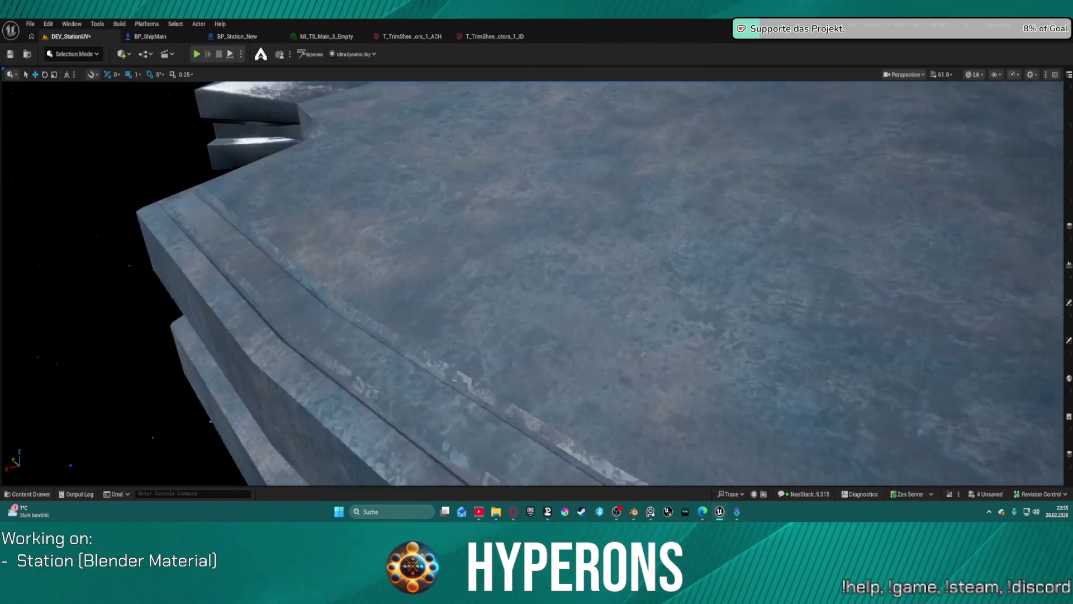
{"action": "key", "text": "s"}
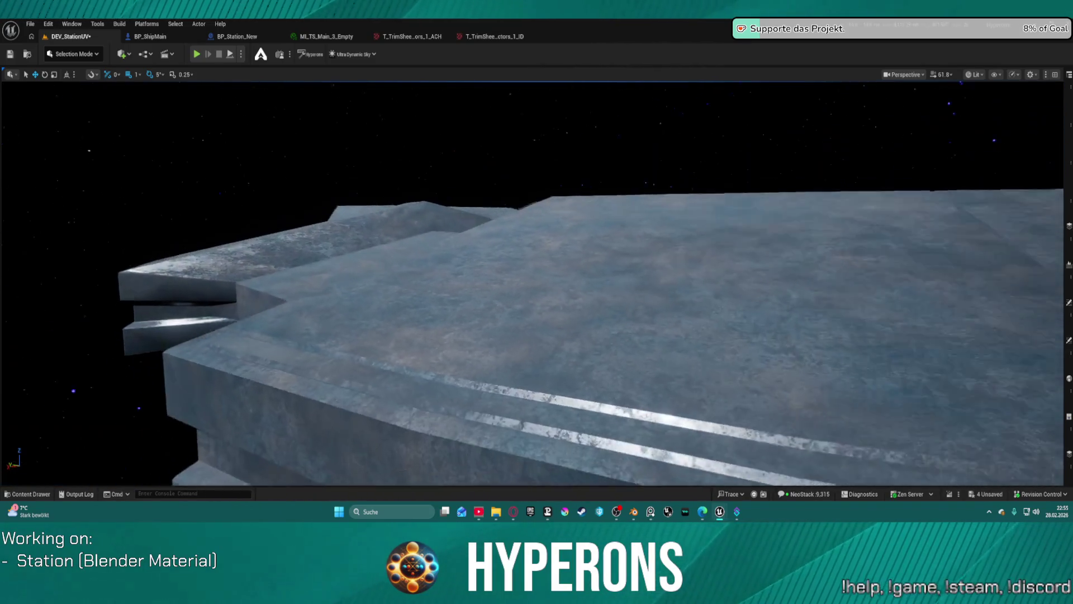
{"action": "key", "text": "s"}
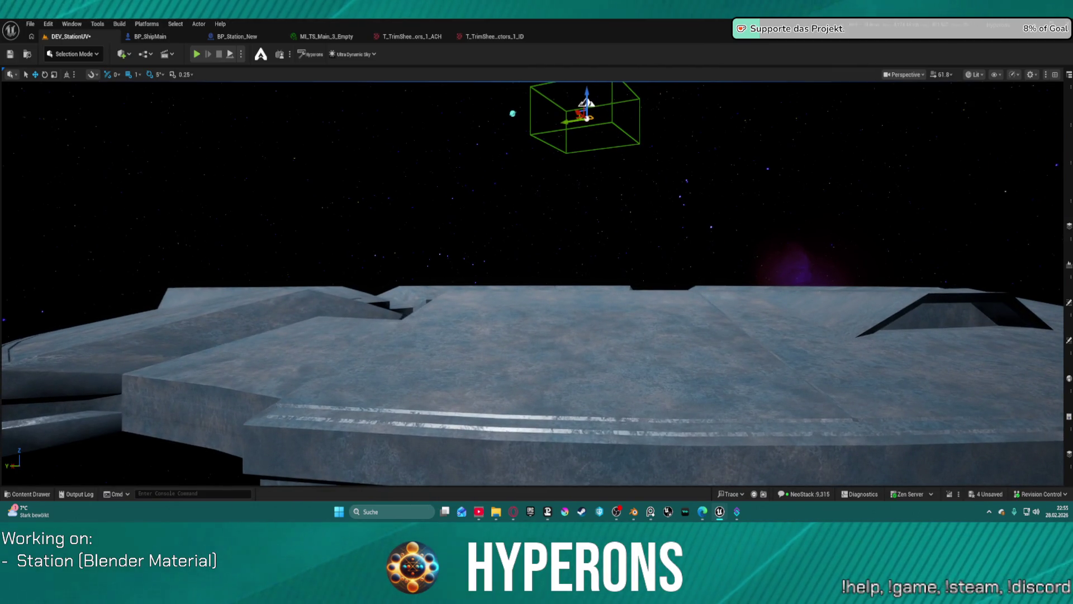
{"action": "key", "text": "w"}
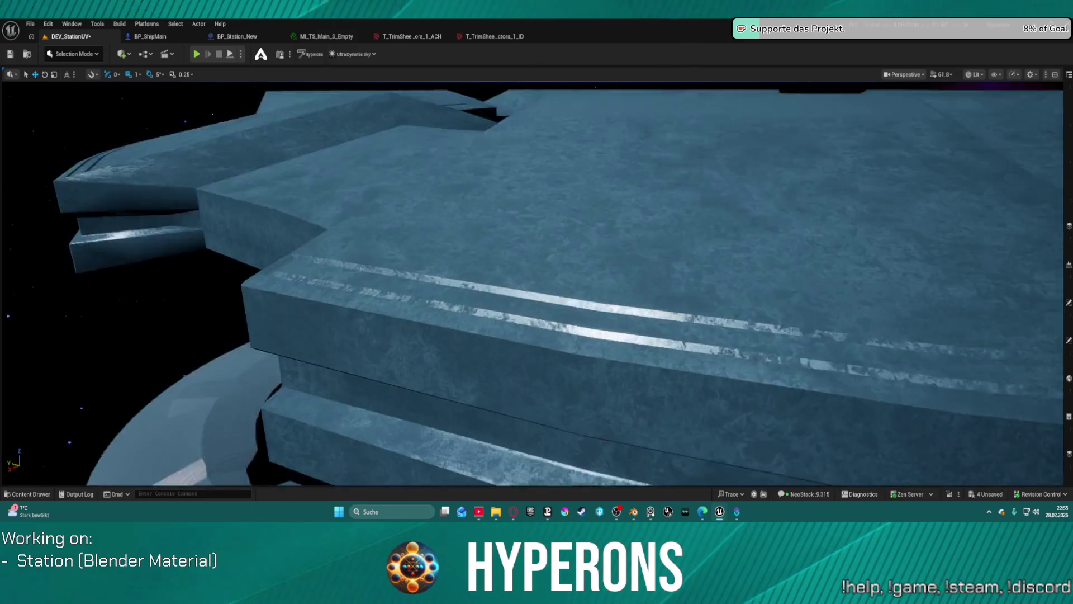
{"action": "key", "text": "w"}
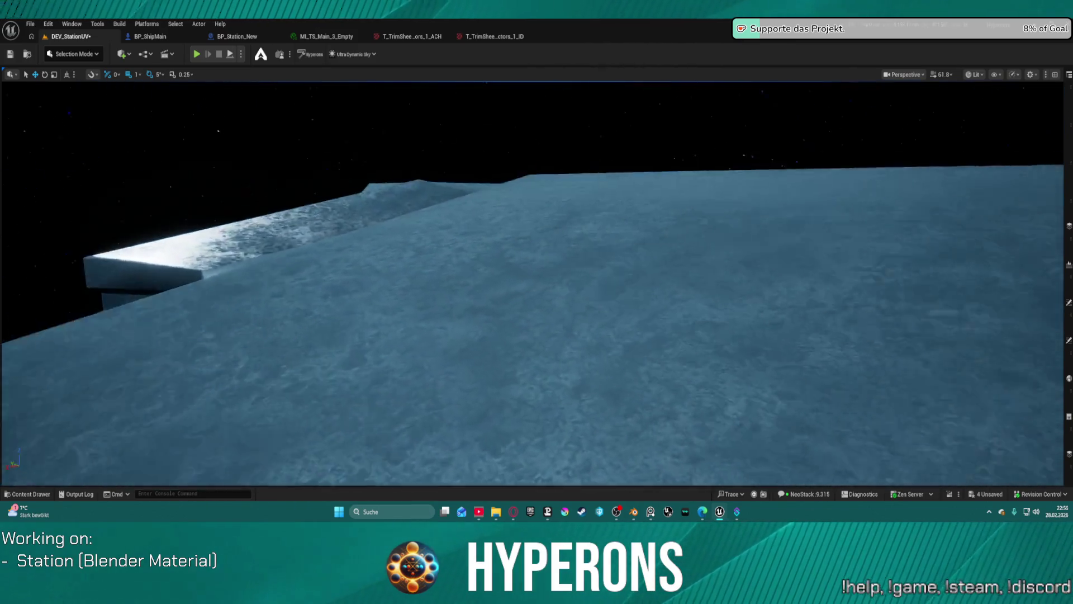
{"action": "key", "text": "w"}
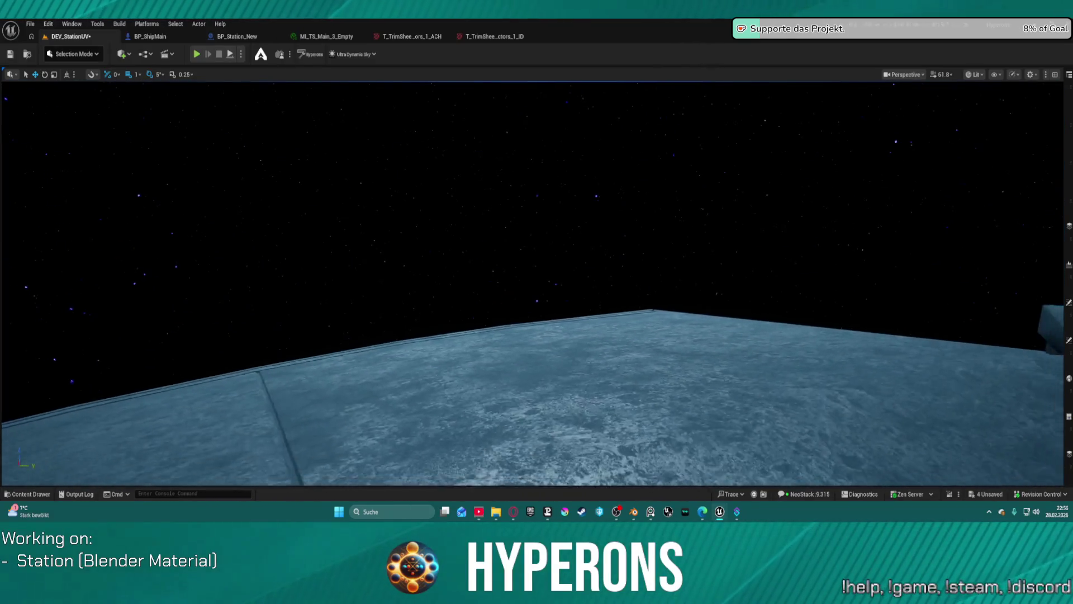
Fly across the grooved hull, then swing toward the ring-shaped mesh to check its lighting.
{"action": "key", "text": "w"}
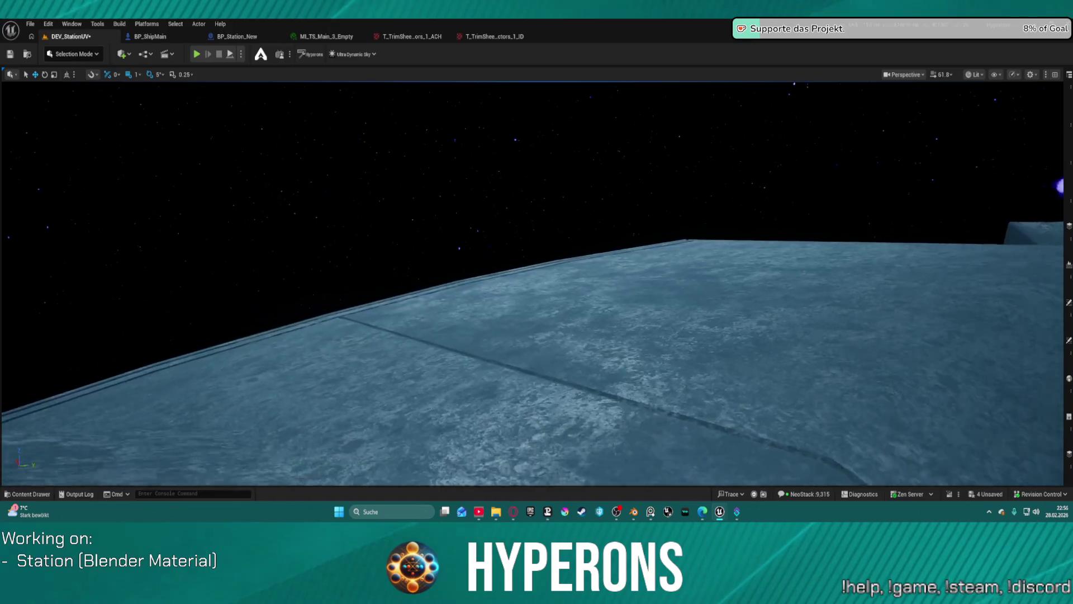
{"action": "key", "text": "w"}
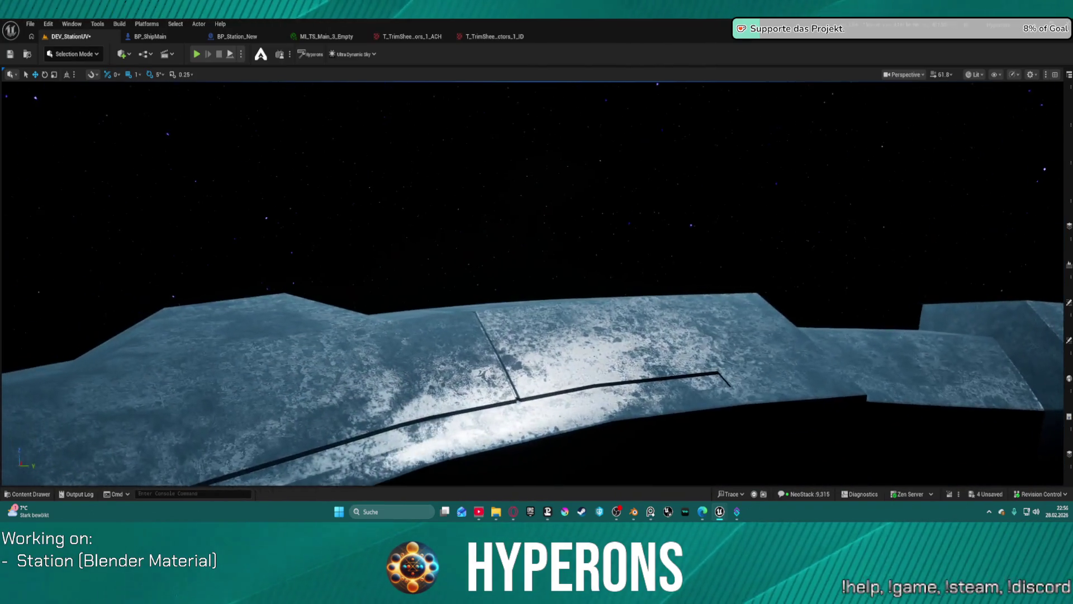
{"action": "key", "text": "w"}
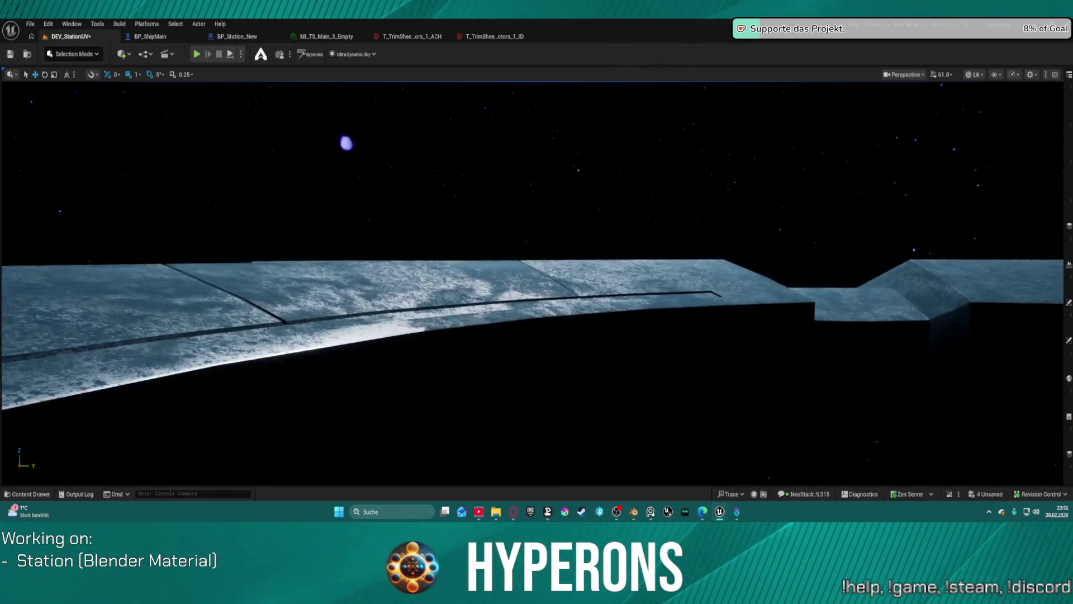
{"action": "key", "text": "w"}
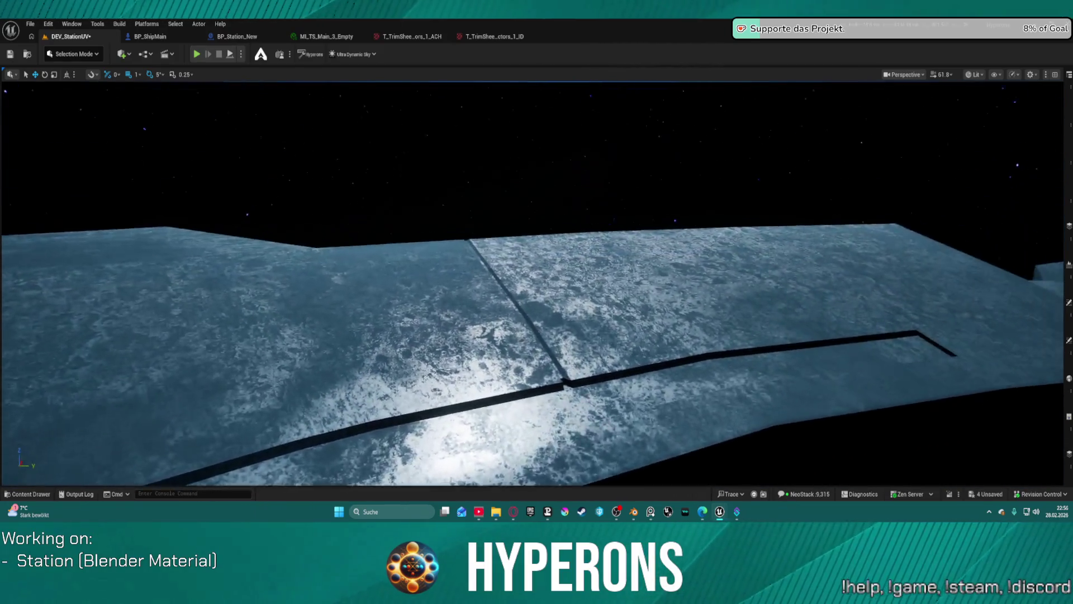
{"action": "key", "text": "w"}
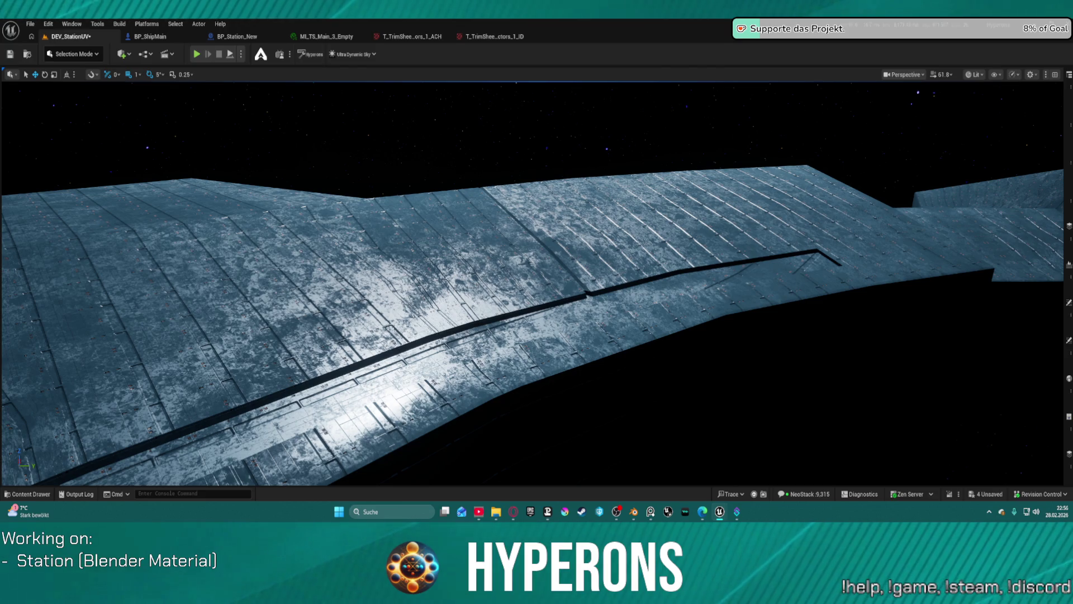
{"action": "key", "text": "f"}
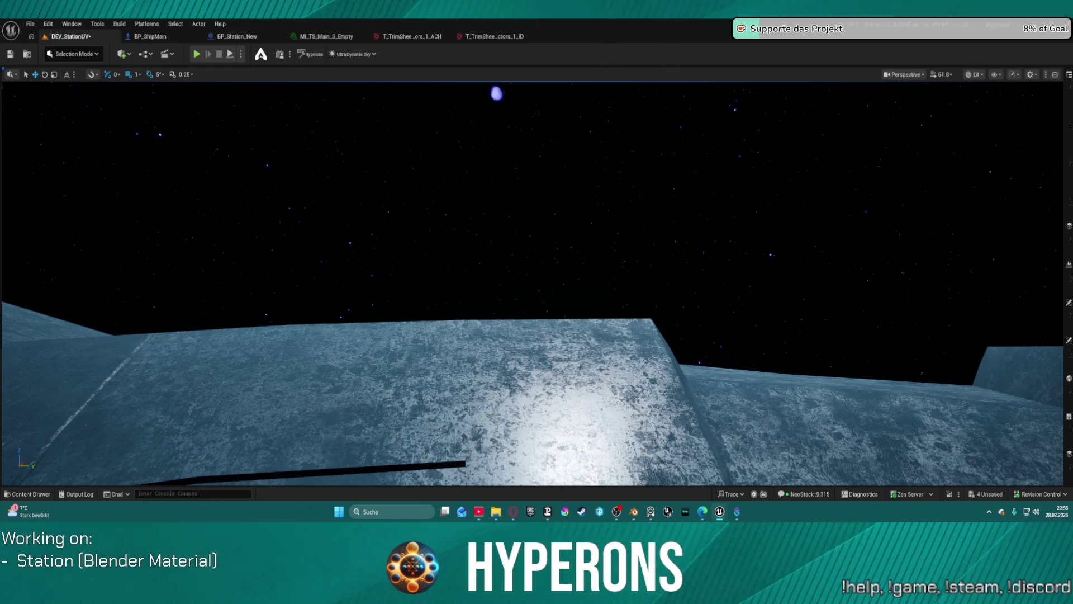
{"action": "mouse_move", "coordinate": [373, 259]}
{"action": "left_mouse_down"}
{"action": "mouse_move", "coordinate": [252, 212]}
{"action": "mouse_move", "coordinate": [371, 262]}
{"action": "left_mouse_up"}
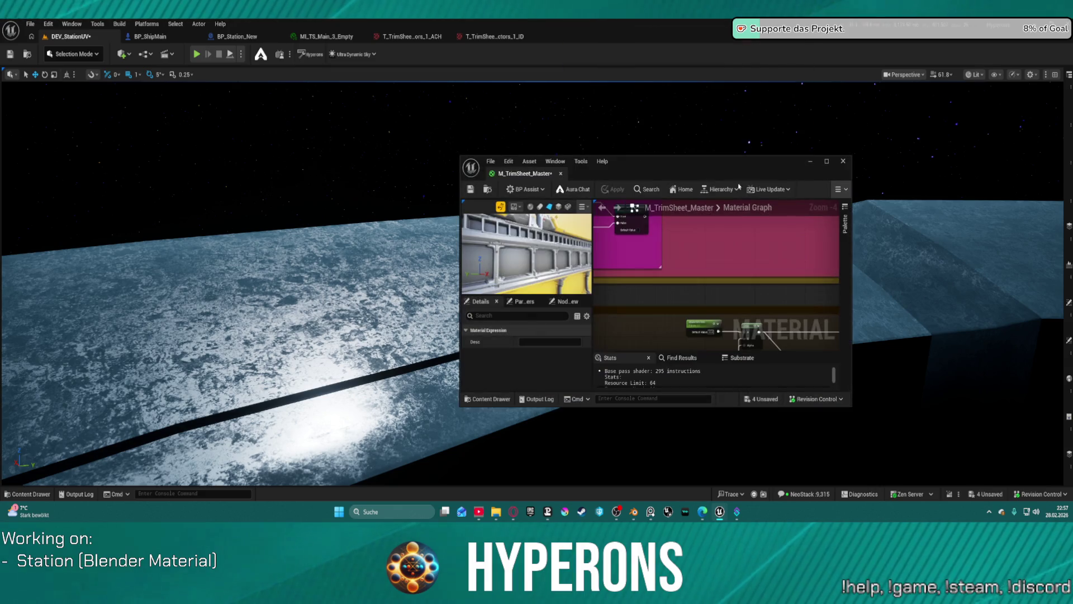
Move the Roughness parameter up-left and group Enable Surface Imperfection with the Roughness_1 reroute.
{"action": "left_click", "coordinate": [827, 161]}
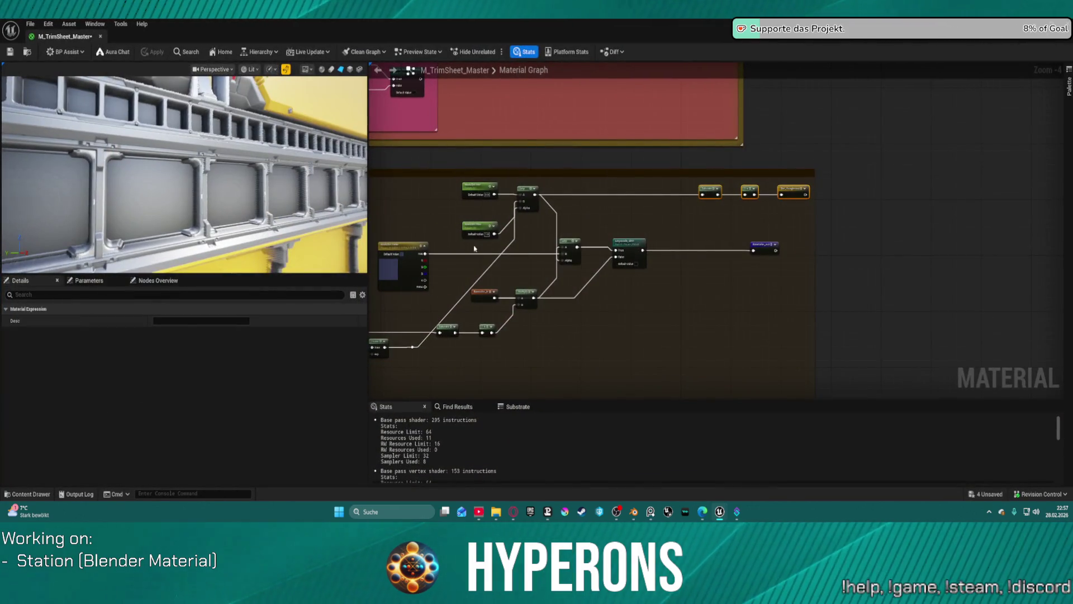
{"action": "scroll", "coordinate": [702, 301], "scroll_direction": "down", "scroll_amount": 3}
{"action": "scroll", "coordinate": [710, 242], "scroll_direction": "up", "scroll_amount": 3}
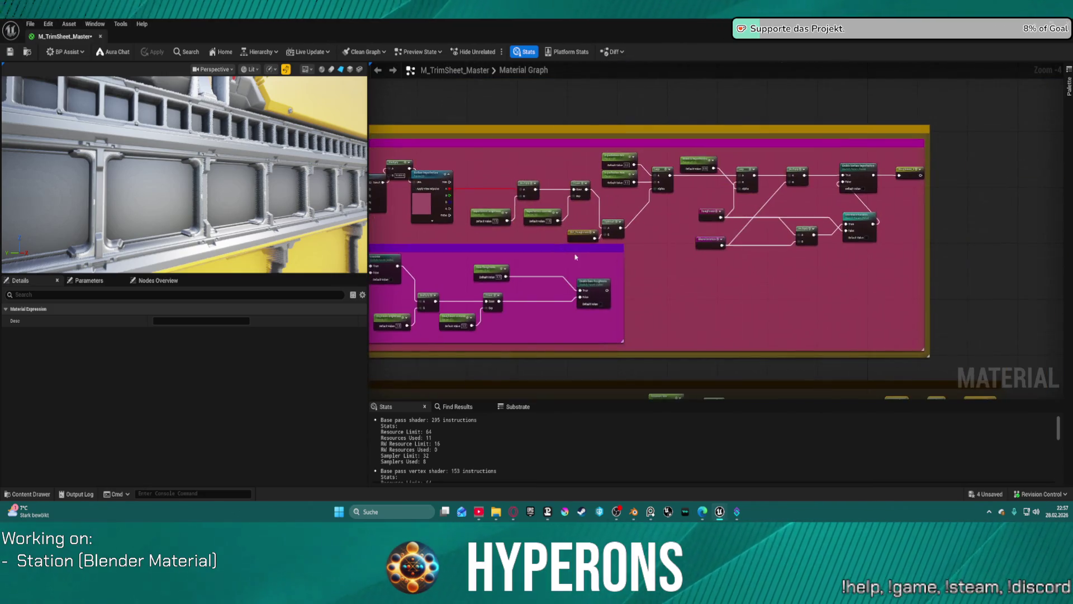
{"action": "scroll", "coordinate": [710, 242], "scroll_direction": "up", "scroll_amount": 4}
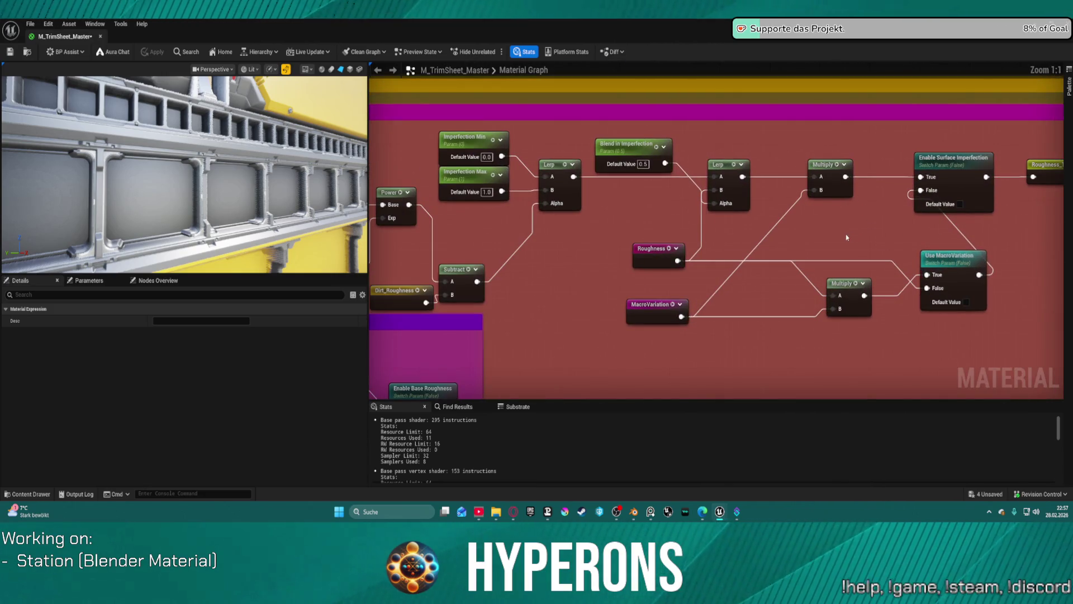
{"action": "left_click_drag", "start_coordinate": [643, 254], "coordinate": [618, 233]}
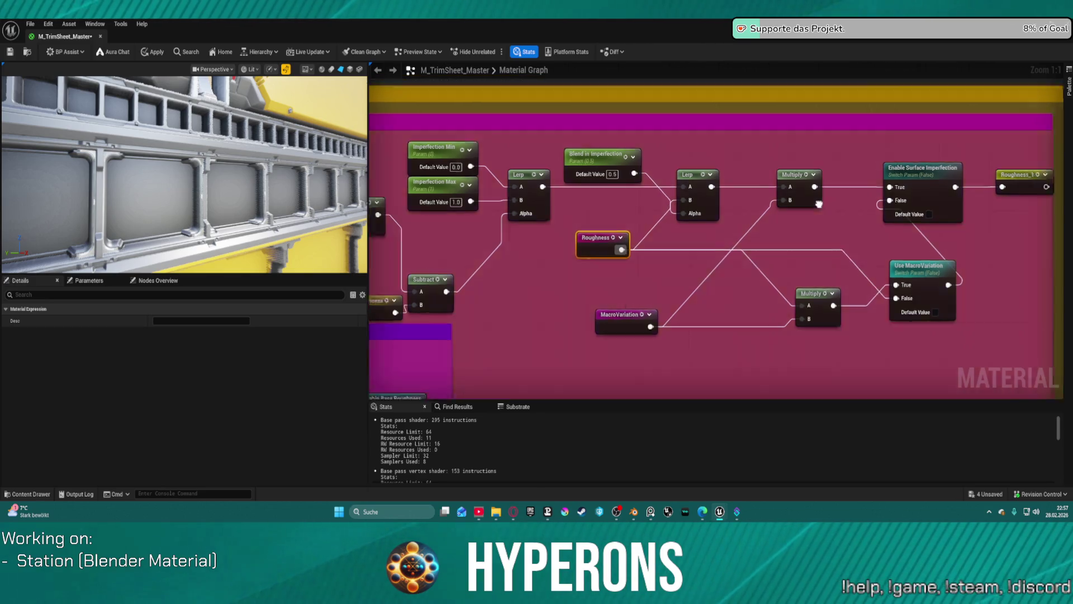
{"action": "mouse_move", "coordinate": [790, 182]}
{"action": "left_mouse_down"}
{"action": "mouse_move", "coordinate": [917, 190]}
{"action": "mouse_move", "coordinate": [851, 173]}
{"action": "left_mouse_up"}
{"action": "mouse_move", "coordinate": [1023, 180]}
{"action": "left_mouse_down"}
{"action": "mouse_move", "coordinate": [940, 190]}
{"action": "mouse_move", "coordinate": [872, 243]}
{"action": "left_mouse_up"}
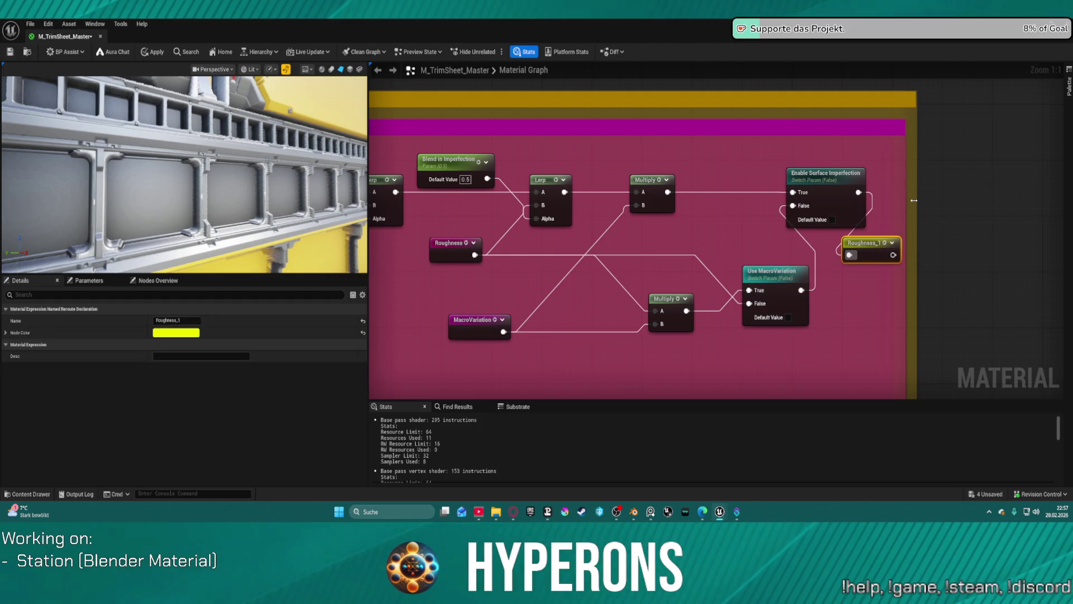
Widen the yellow and magenta comment boxes, rename Roughness_1 to Roughness_Out, and align it with Use MacroVariation.
{"action": "left_click_drag", "start_coordinate": [914, 200], "coordinate": [1041, 197]}
{"action": "left_click_drag", "start_coordinate": [903, 186], "coordinate": [998, 187]}
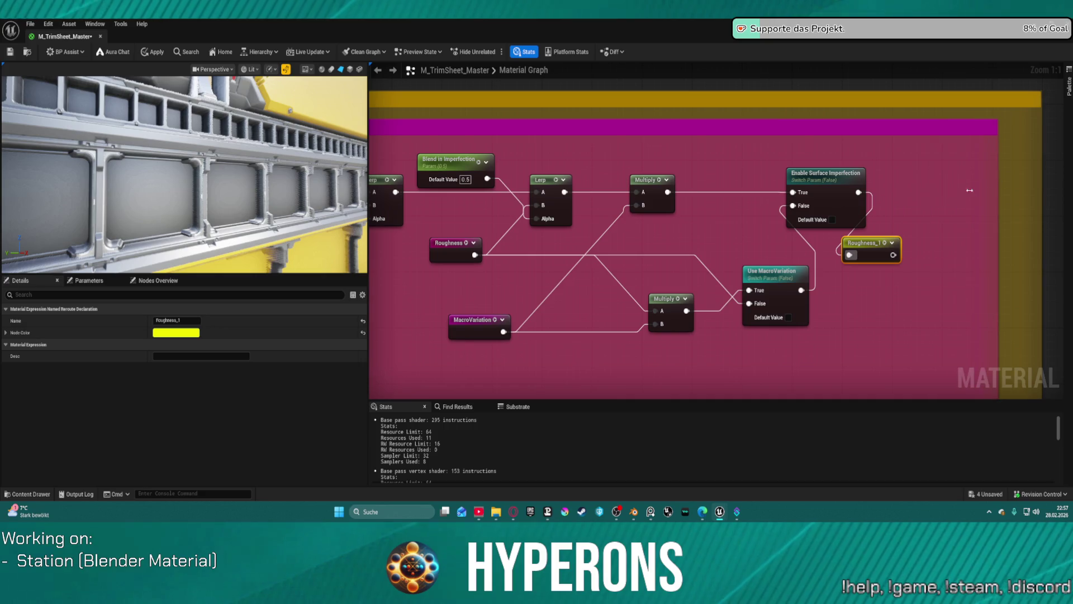
{"action": "double_click", "coordinate": [865, 244]}
{"action": "key", "text": "End"}
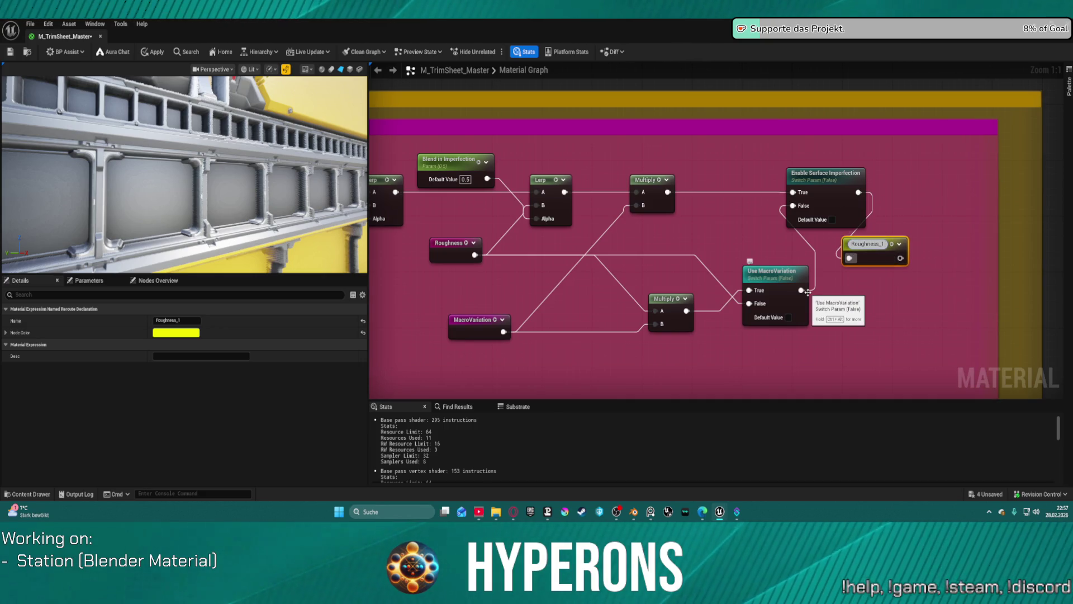
{"action": "key", "text": "BackSpace"}
{"action": "key", "text": "BackSpace"}
{"action": "type", "text": "_Out"}
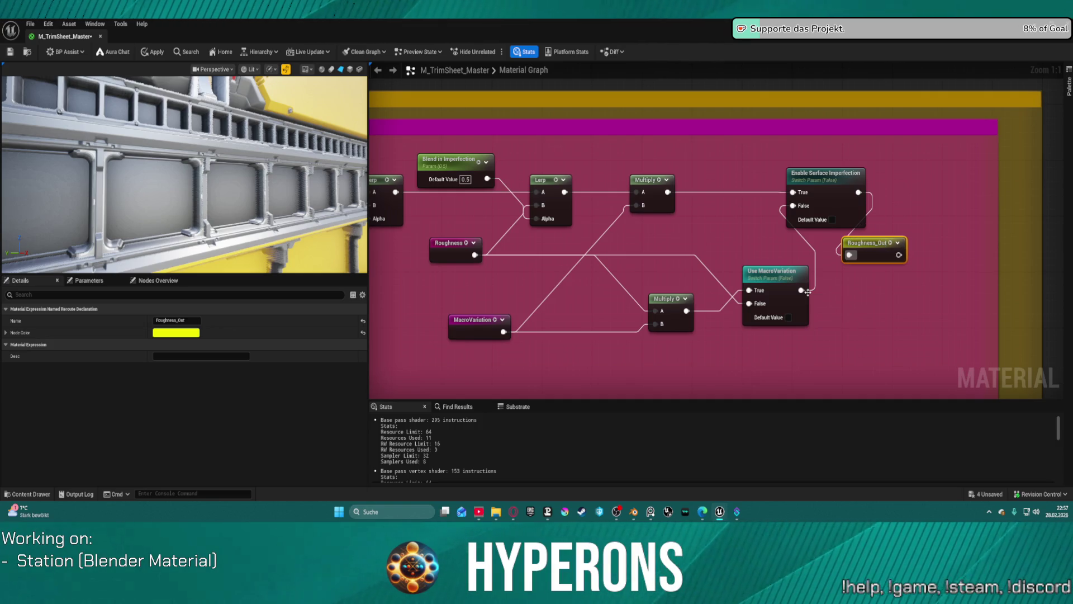
{"action": "mouse_move", "coordinate": [886, 246]}
{"action": "left_mouse_down"}
{"action": "mouse_move", "coordinate": [948, 209]}
{"action": "mouse_move", "coordinate": [959, 179]}
{"action": "left_mouse_up"}
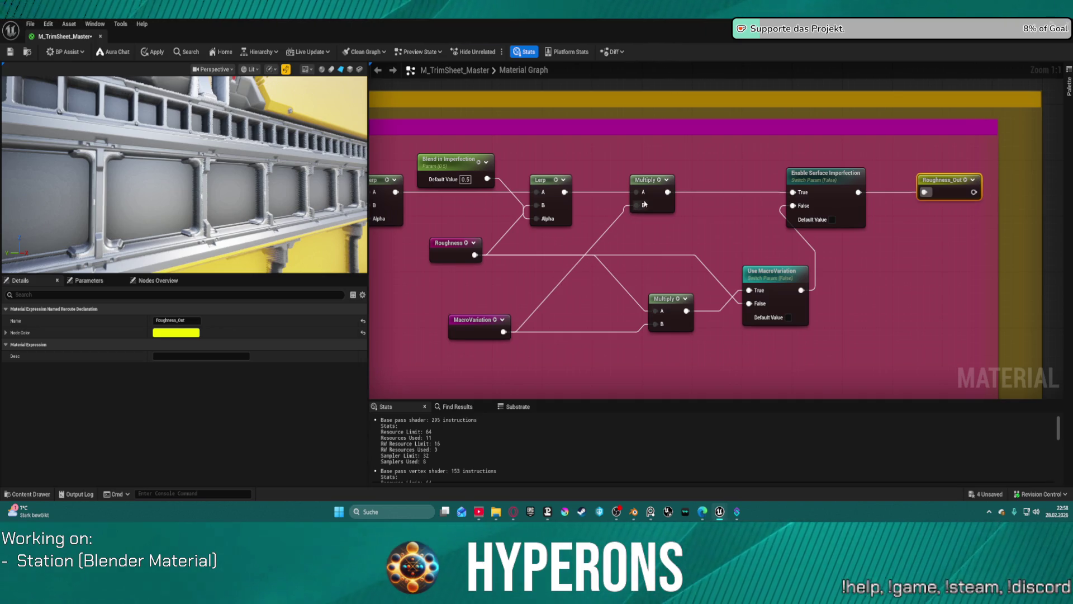
{"action": "mouse_move", "coordinate": [782, 280]}
{"action": "left_mouse_down"}
{"action": "mouse_move", "coordinate": [775, 311]}
{"action": "mouse_move", "coordinate": [825, 311]}
{"action": "mouse_move", "coordinate": [780, 313]}
{"action": "mouse_move", "coordinate": [737, 262]}
{"action": "mouse_move", "coordinate": [730, 197]}
{"action": "mouse_move", "coordinate": [753, 253]}
{"action": "mouse_move", "coordinate": [797, 302]}
{"action": "mouse_move", "coordinate": [788, 296]}
{"action": "left_mouse_up"}
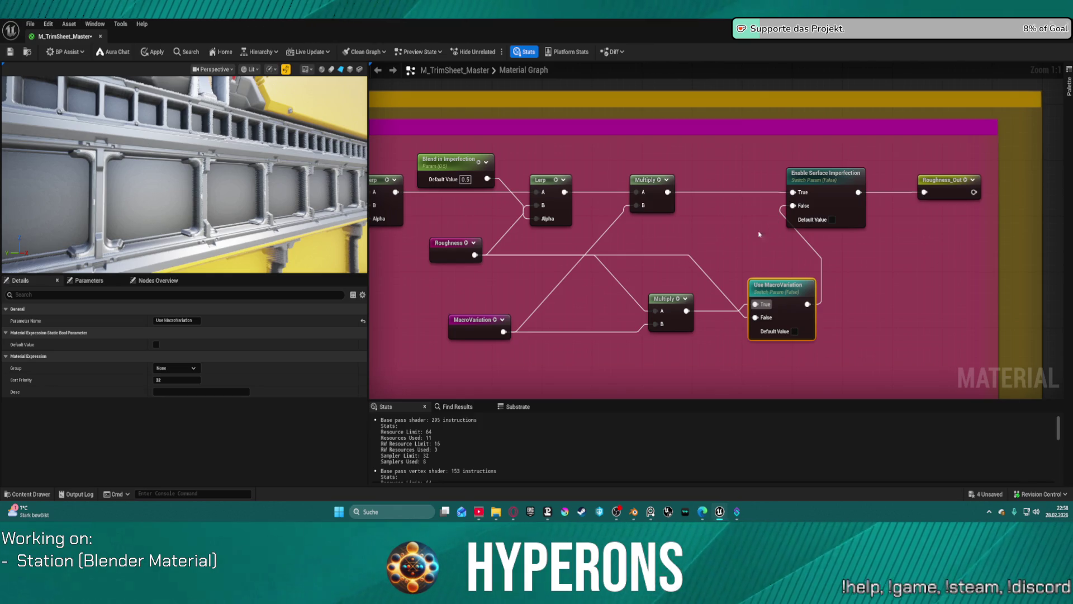
Reposition the lower Multiply and MacroVariation nodes in the roughness graph.
{"action": "mouse_move", "coordinate": [674, 302]}
{"action": "left_mouse_down"}
{"action": "mouse_move", "coordinate": [671, 322]}
{"action": "mouse_move", "coordinate": [617, 348]}
{"action": "left_mouse_up"}
{"action": "mouse_move", "coordinate": [481, 326]}
{"action": "left_mouse_down"}
{"action": "mouse_move", "coordinate": [436, 353]}
{"action": "mouse_move", "coordinate": [467, 362]}
{"action": "left_mouse_up"}
{"action": "mouse_move", "coordinate": [612, 345]}
{"action": "left_mouse_down"}
{"action": "mouse_move", "coordinate": [599, 338]}
{"action": "mouse_move", "coordinate": [621, 336]}
{"action": "left_mouse_up"}
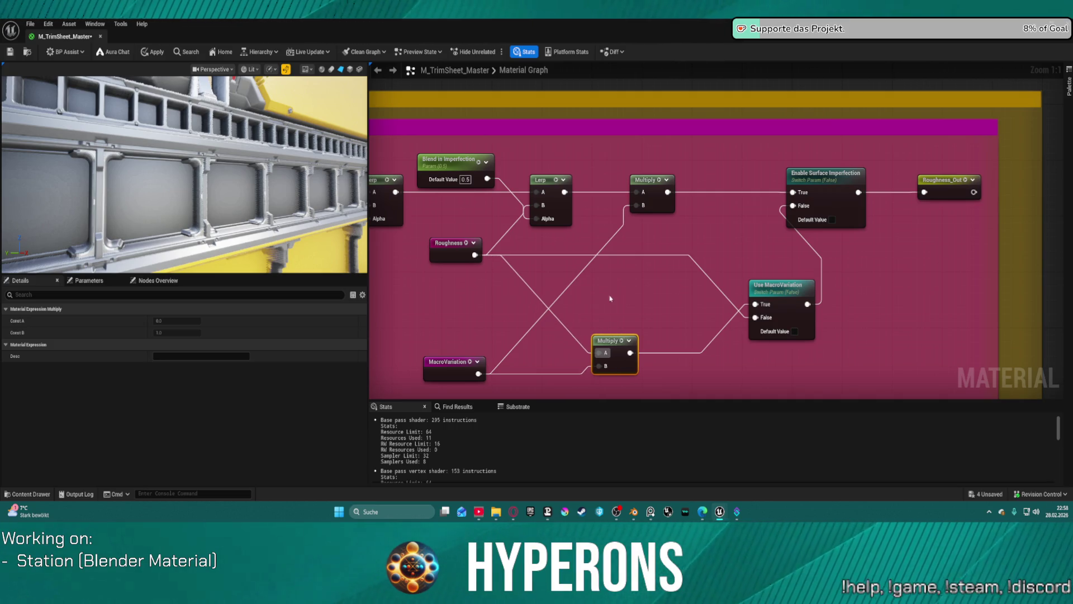
{"action": "left_click", "coordinate": [630, 223]}
Break the MacroVariation link into the upper Multiply, set its B to 1.0, and return to DEV_StationUV.
{"action": "left_click", "coordinate": [636, 205], "text": "alt"}
{"action": "left_click", "coordinate": [652, 185]}
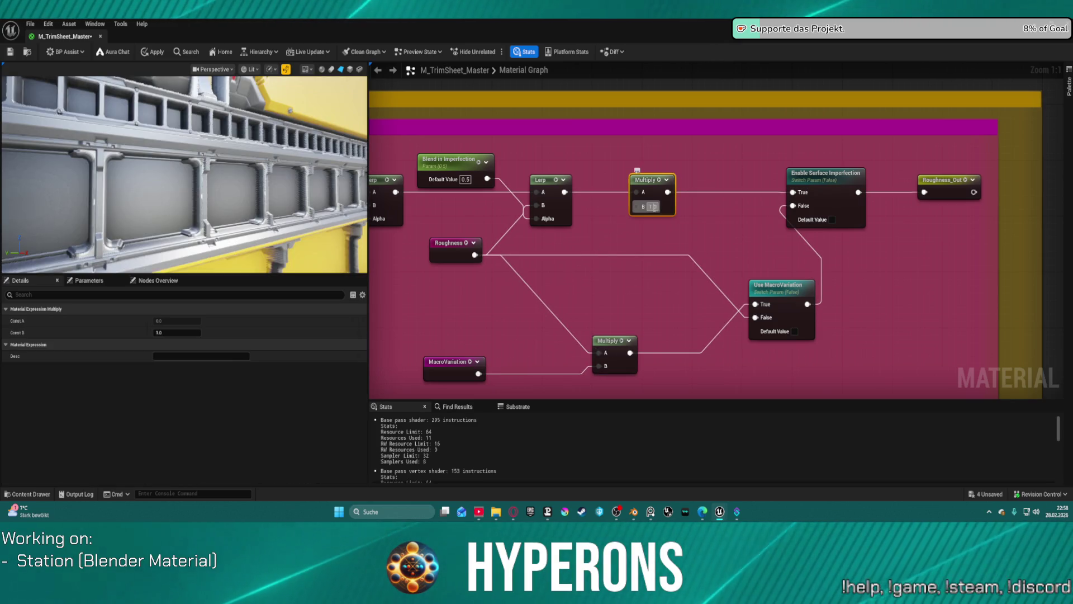
{"action": "left_click", "coordinate": [734, 224]}
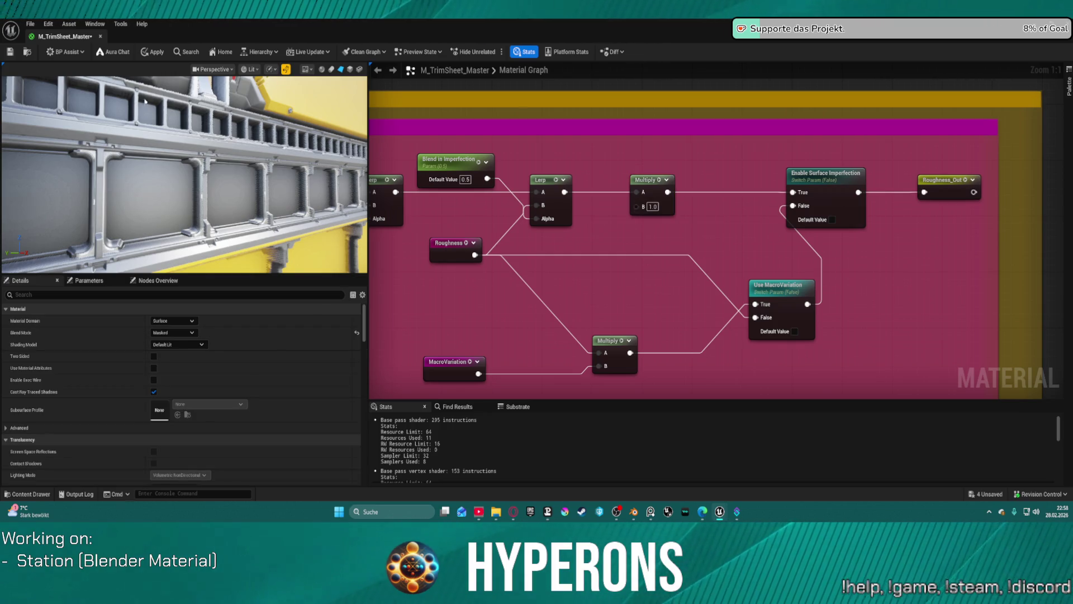
{"action": "left_click", "coordinate": [100, 36]}
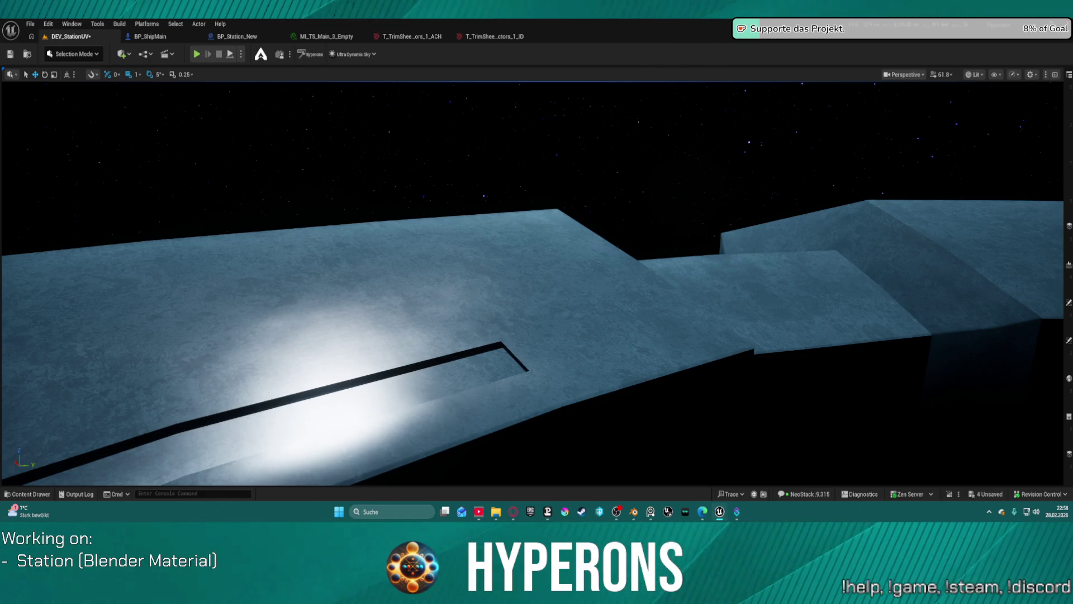
{"action": "mouse_move", "coordinate": [483, 267]}
{"action": "left_mouse_down"}
{"action": "mouse_move", "coordinate": [236, 204]}
{"action": "mouse_move", "coordinate": [512, 280]}
{"action": "left_mouse_up"}
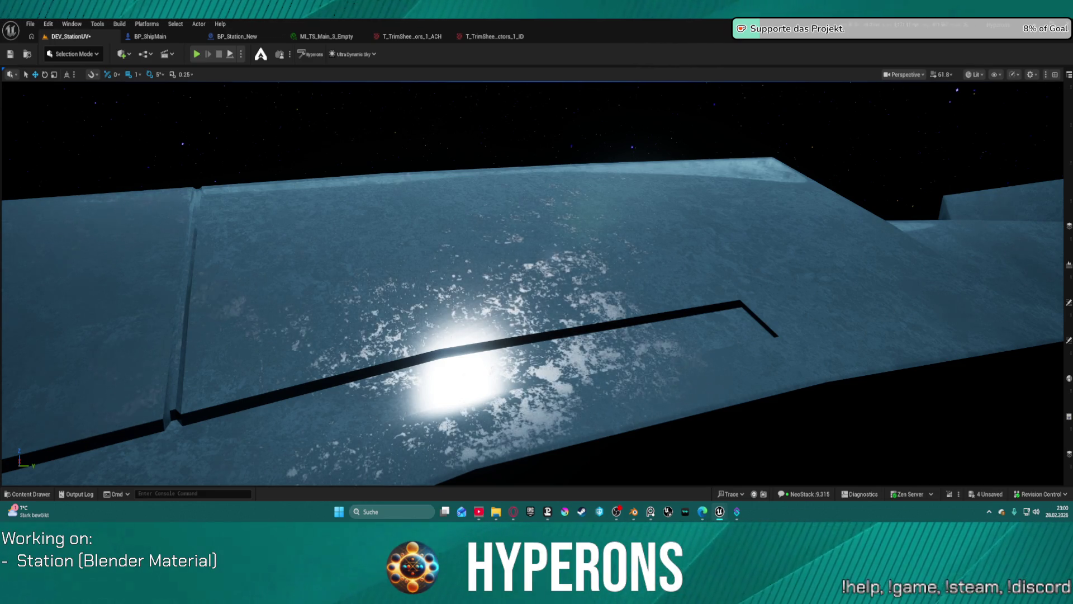
{"action": "scroll", "coordinate": [578, 168], "scroll_direction": "up", "scroll_amount": 5}
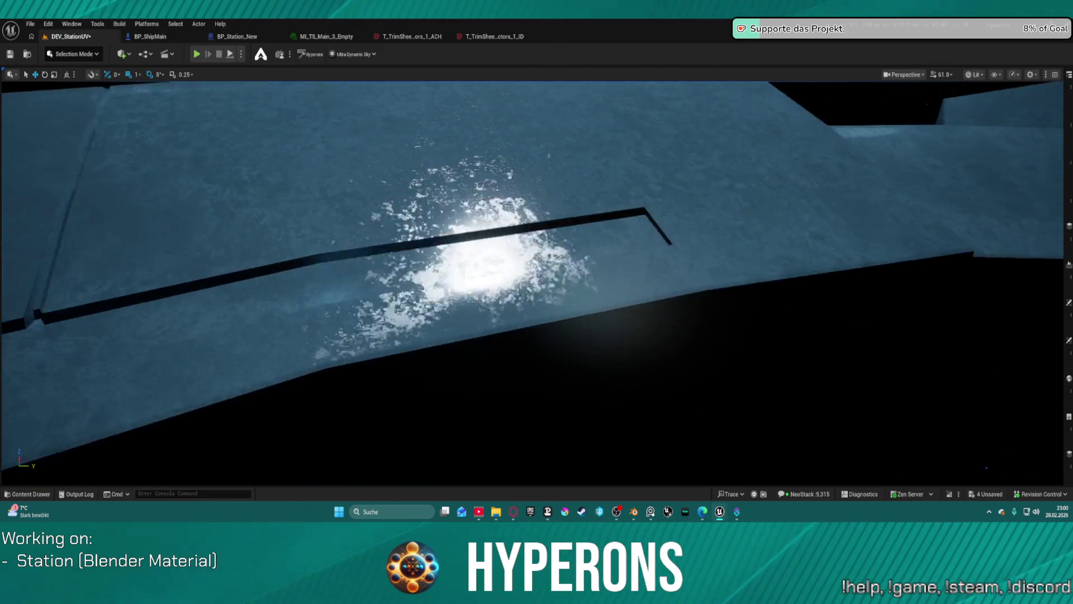
{"action": "scroll", "coordinate": [532, 283], "scroll_direction": "down", "scroll_amount": 5}
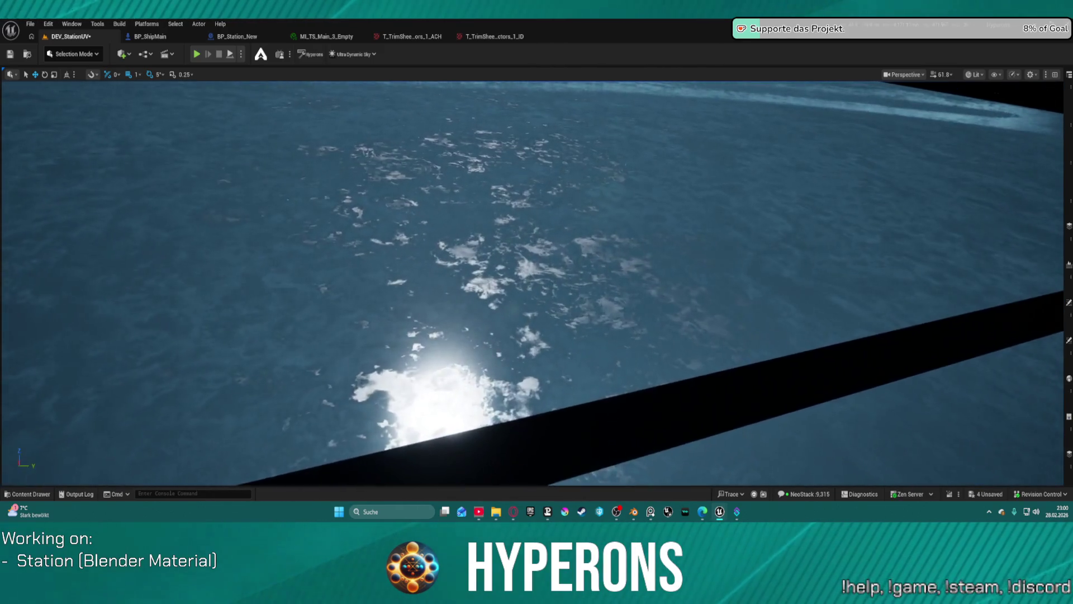
{"action": "mouse_move", "coordinate": [536, 282]}
{"action": "left_mouse_down"}
{"action": "mouse_move", "coordinate": [537, 391]}
{"action": "mouse_move", "coordinate": [537, 290]}
{"action": "mouse_move", "coordinate": [525, 282]}
{"action": "mouse_move", "coordinate": [537, 291]}
{"action": "mouse_move", "coordinate": [550, 265]}
{"action": "mouse_move", "coordinate": [559, 305]}
{"action": "mouse_move", "coordinate": [570, 305]}
{"action": "left_mouse_up"}
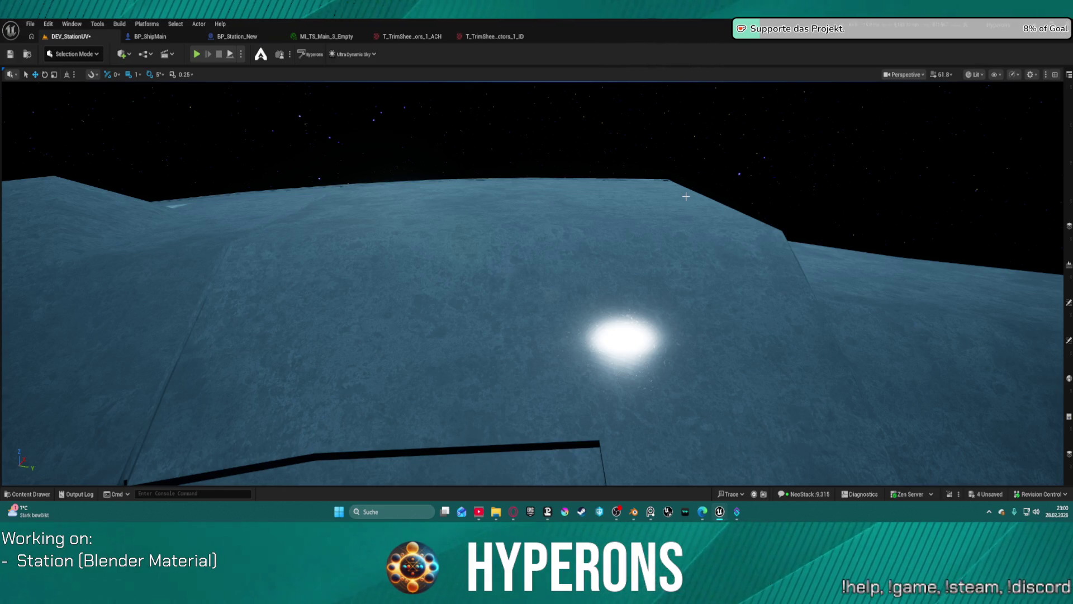
{"action": "mouse_move", "coordinate": [537, 279]}
{"action": "left_mouse_down"}
{"action": "mouse_move", "coordinate": [545, 302]}
{"action": "mouse_move", "coordinate": [545, 285]}
{"action": "left_mouse_up"}
{"action": "left_click_drag", "start_coordinate": [566, 196], "coordinate": [566, 192]}
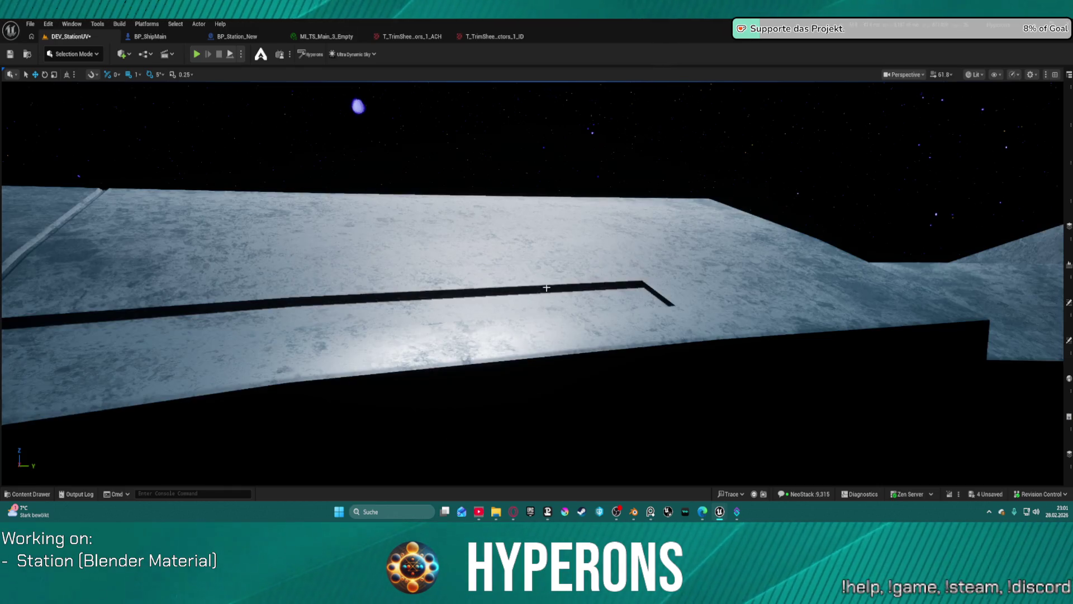
{"action": "scroll", "coordinate": [532, 283], "scroll_direction": "up", "scroll_amount": 5}
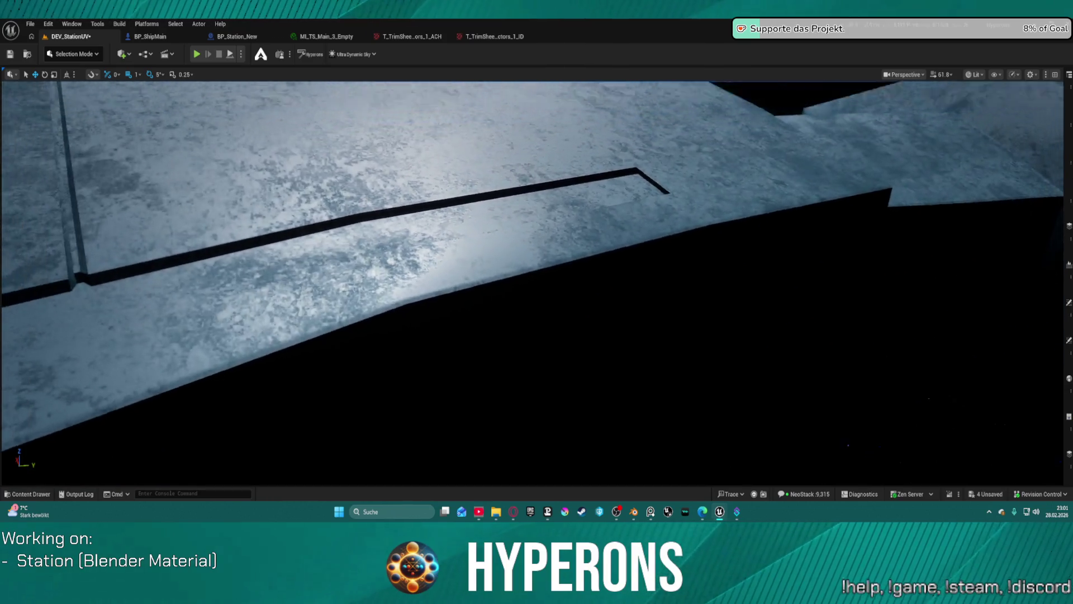
{"action": "mouse_move", "coordinate": [536, 279]}
{"action": "left_mouse_down"}
{"action": "mouse_move", "coordinate": [526, 240]}
{"action": "mouse_move", "coordinate": [536, 280]}
{"action": "mouse_move", "coordinate": [536, 240]}
{"action": "mouse_move", "coordinate": [534, 262]}
{"action": "mouse_move", "coordinate": [533, 252]}
{"action": "left_mouse_up"}
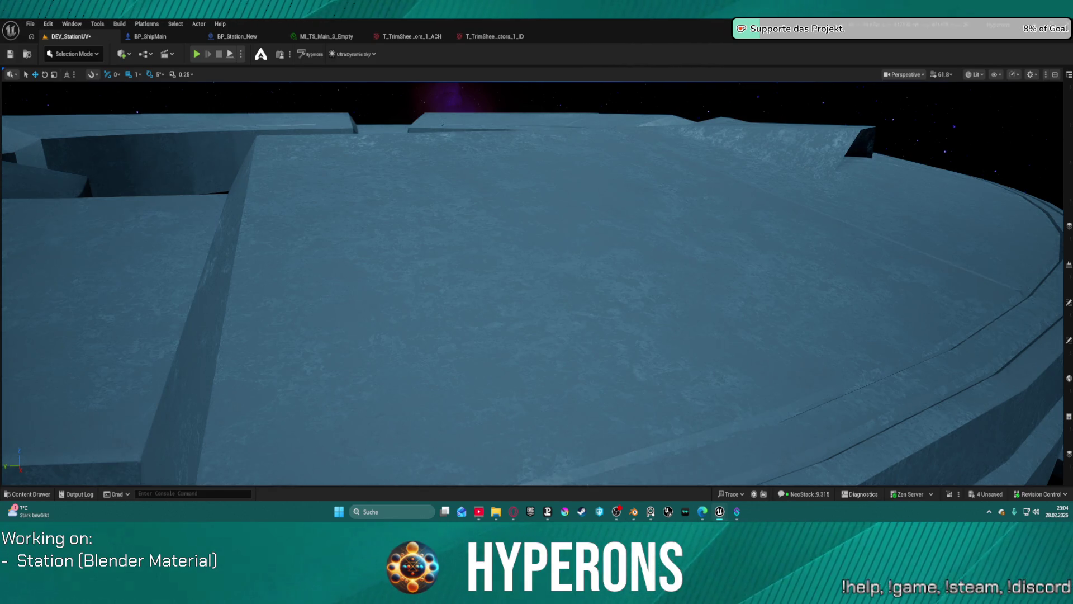
{"action": "scroll", "coordinate": [659, 302], "scroll_direction": "down", "scroll_amount": 10}
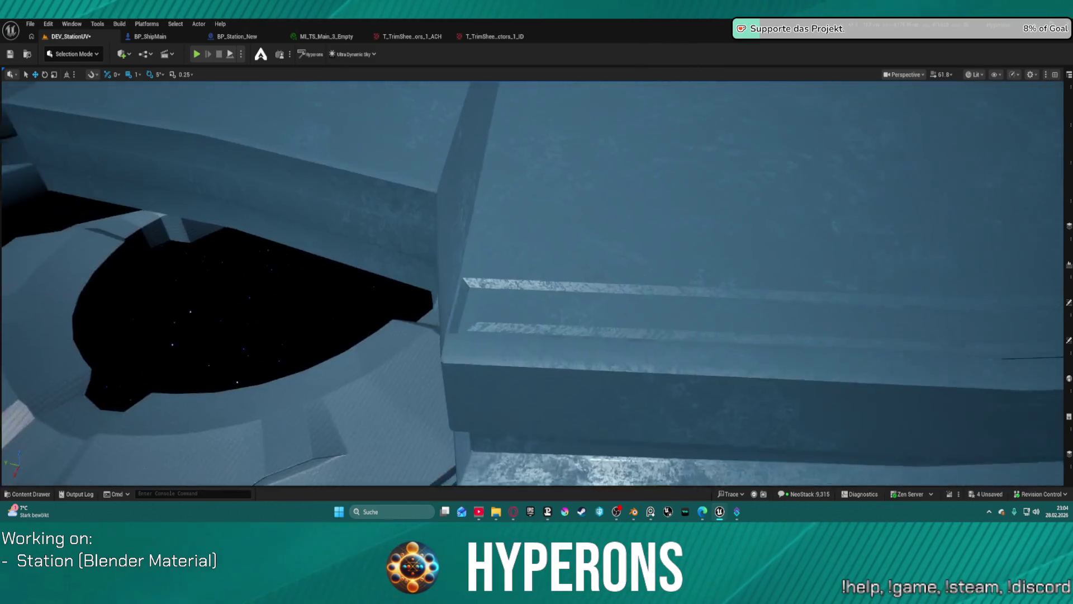
{"action": "scroll", "coordinate": [537, 282], "scroll_direction": "up", "scroll_amount": 5}
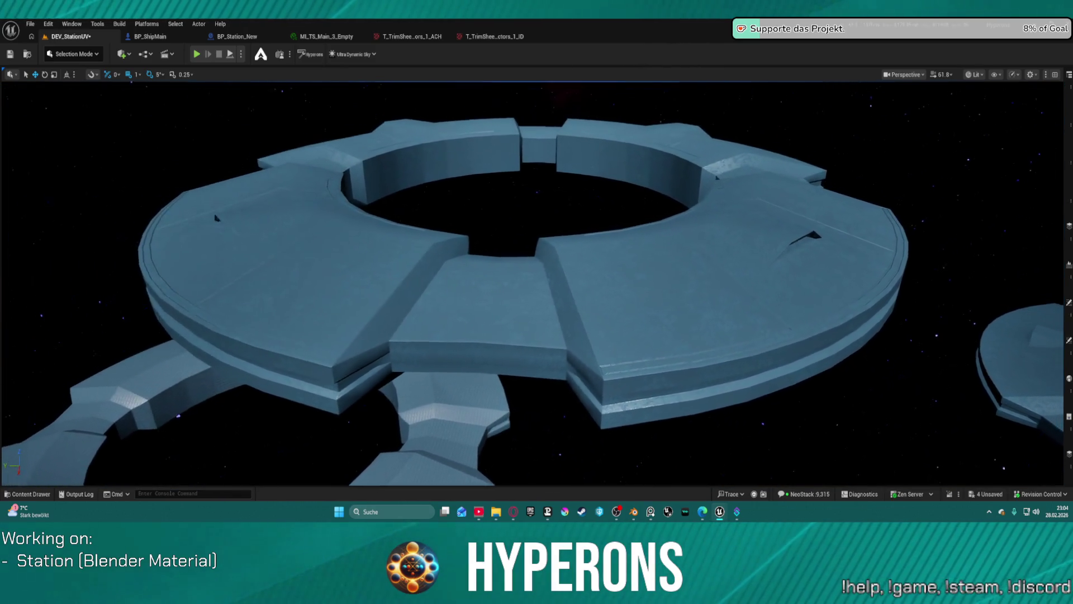
{"action": "scroll", "coordinate": [537, 282], "scroll_direction": "up", "scroll_amount": 10}
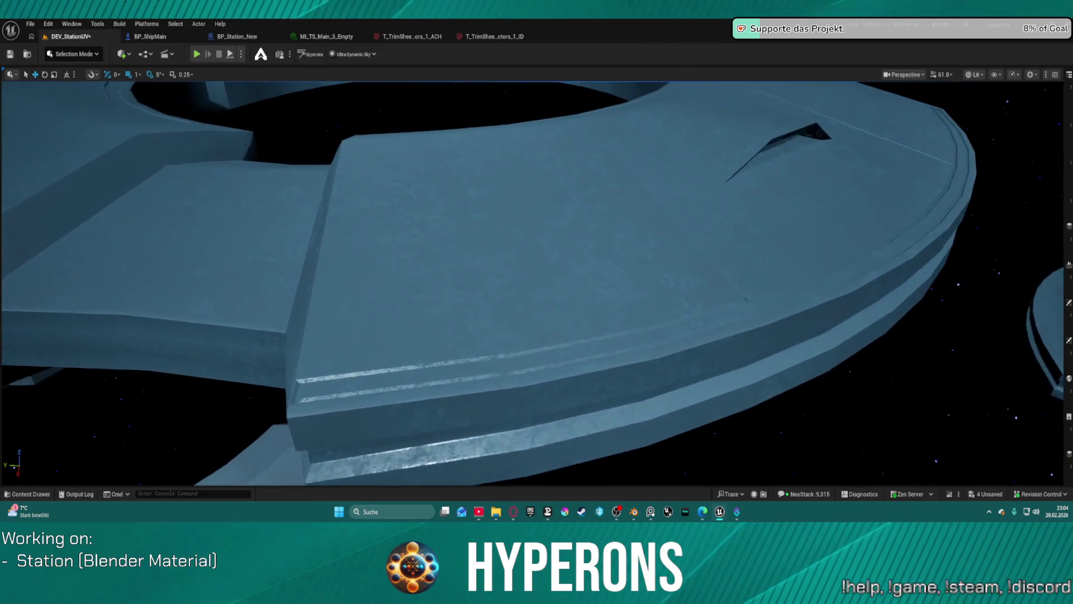
{"action": "scroll", "coordinate": [537, 282], "scroll_direction": "down", "scroll_amount": 8}
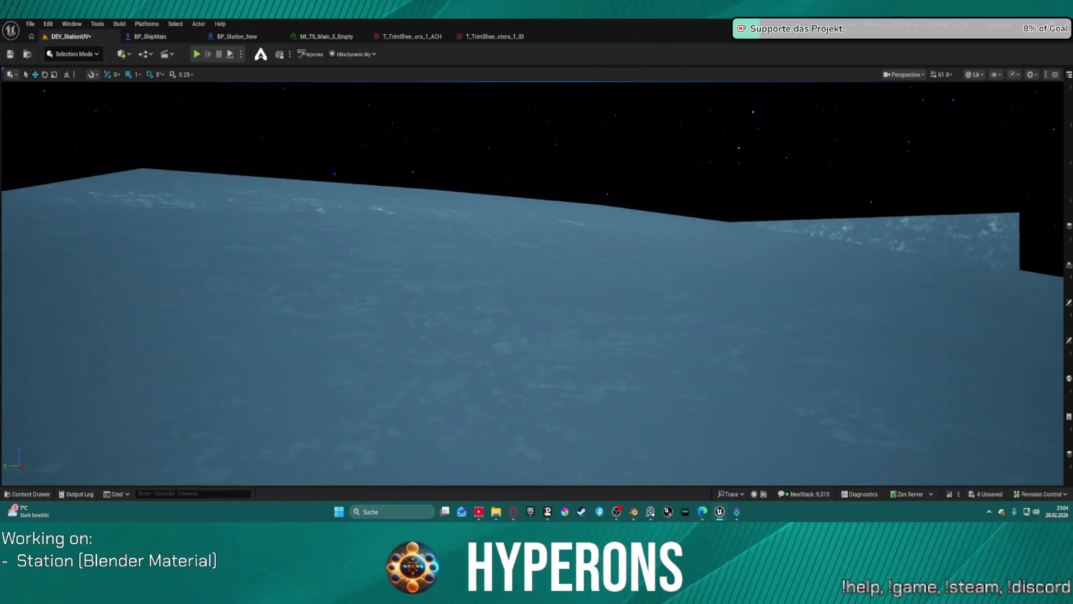
{"action": "scroll", "coordinate": [537, 282], "scroll_direction": "up", "scroll_amount": 5}
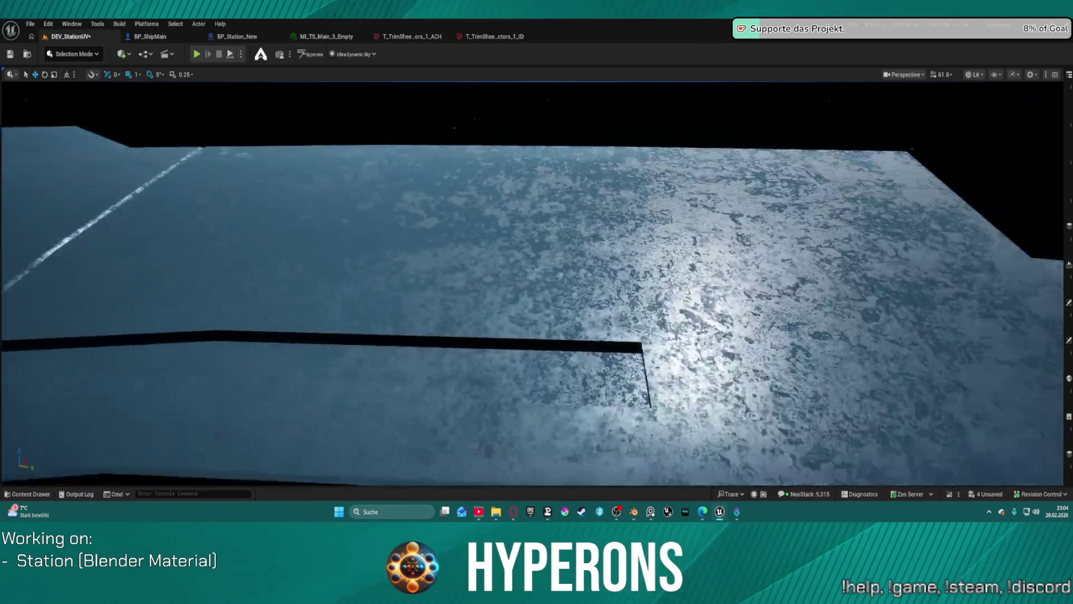
{"action": "scroll", "coordinate": [631, 246], "scroll_direction": "up", "scroll_amount": 1}
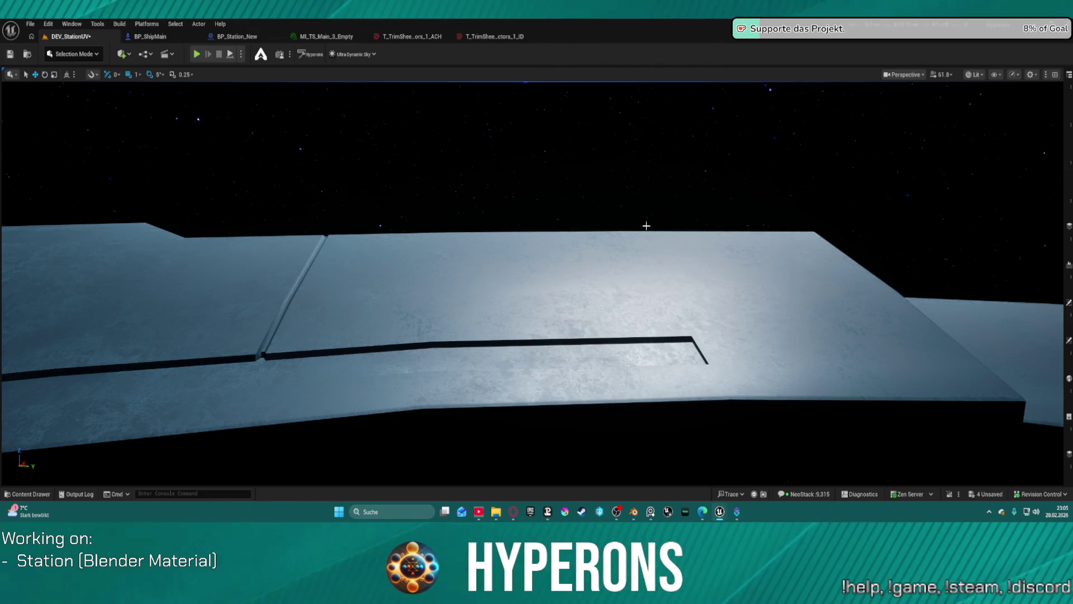
{"action": "key", "text": "w"}
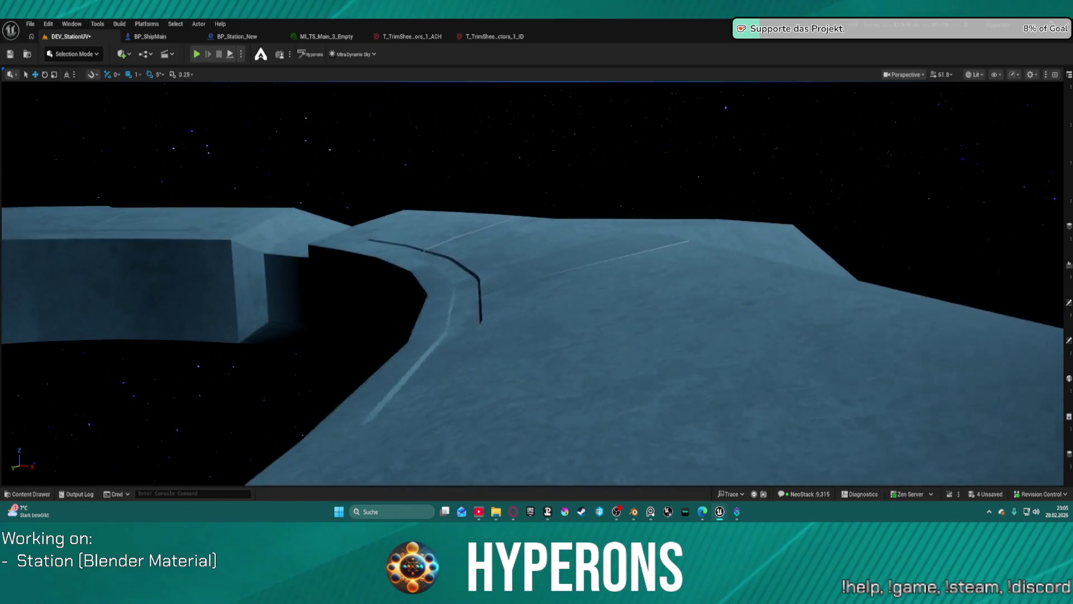
{"action": "key", "text": "s"}
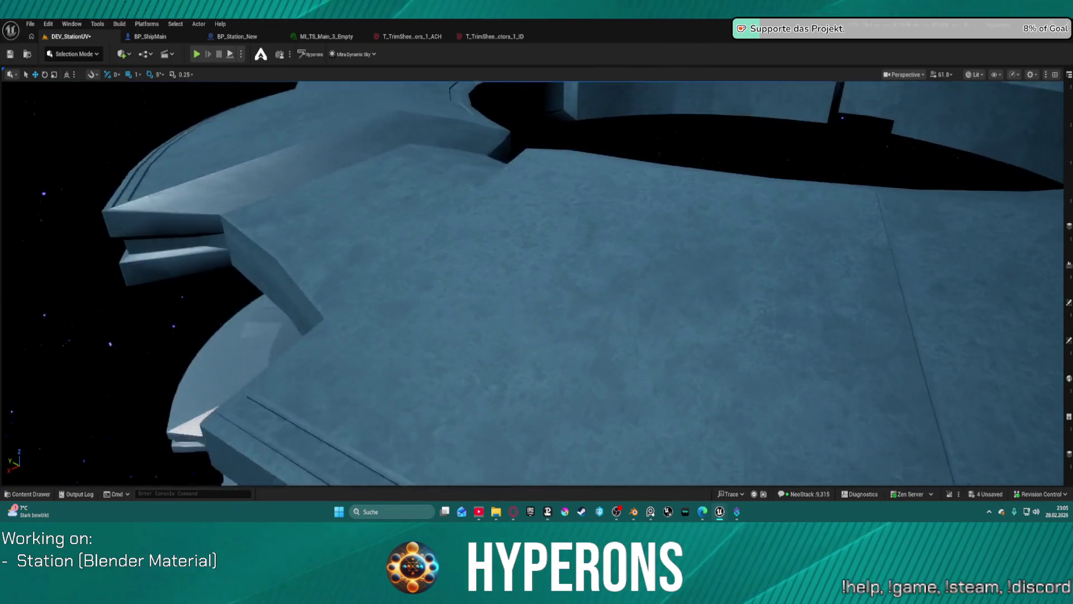
{"action": "key", "text": "w"}
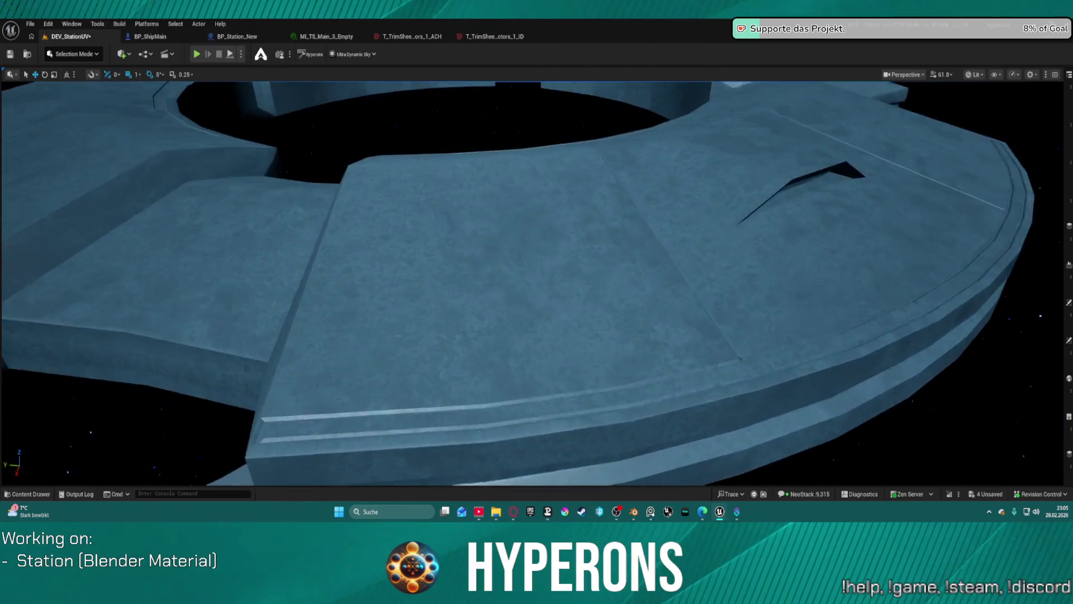
{"action": "key", "text": "w"}
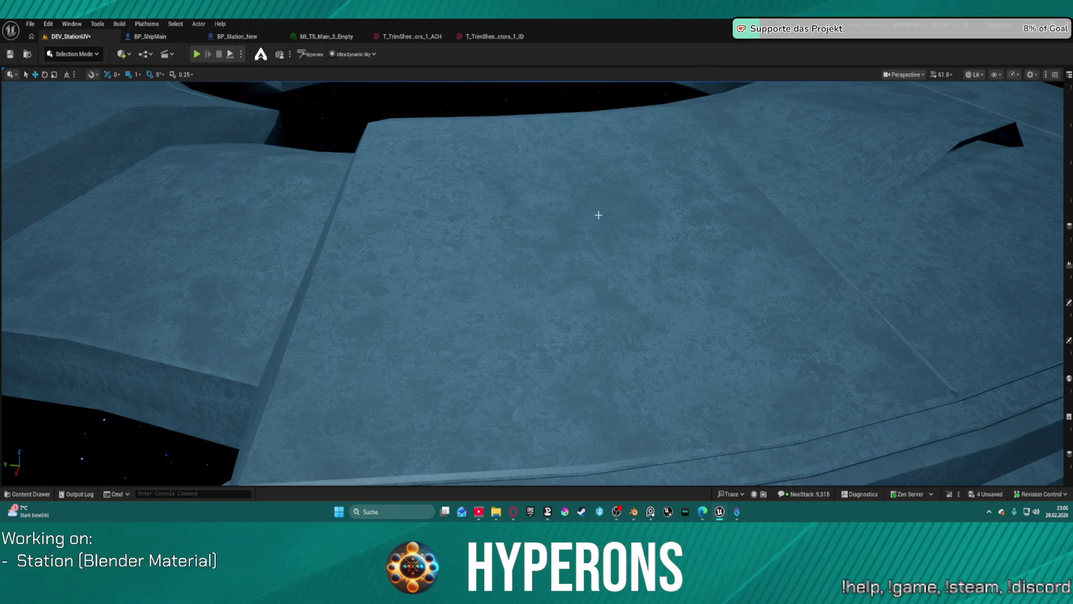
{"action": "scroll", "coordinate": [598, 215], "scroll_direction": "down", "scroll_amount": 10}
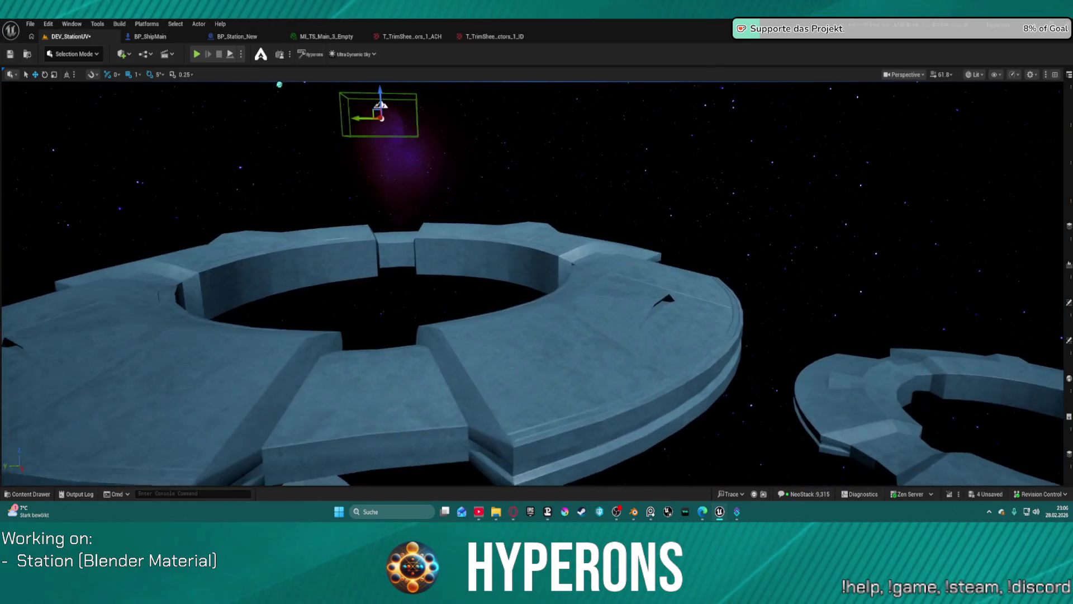
{"action": "scroll", "coordinate": [536, 280], "scroll_direction": "up", "scroll_amount": 10}
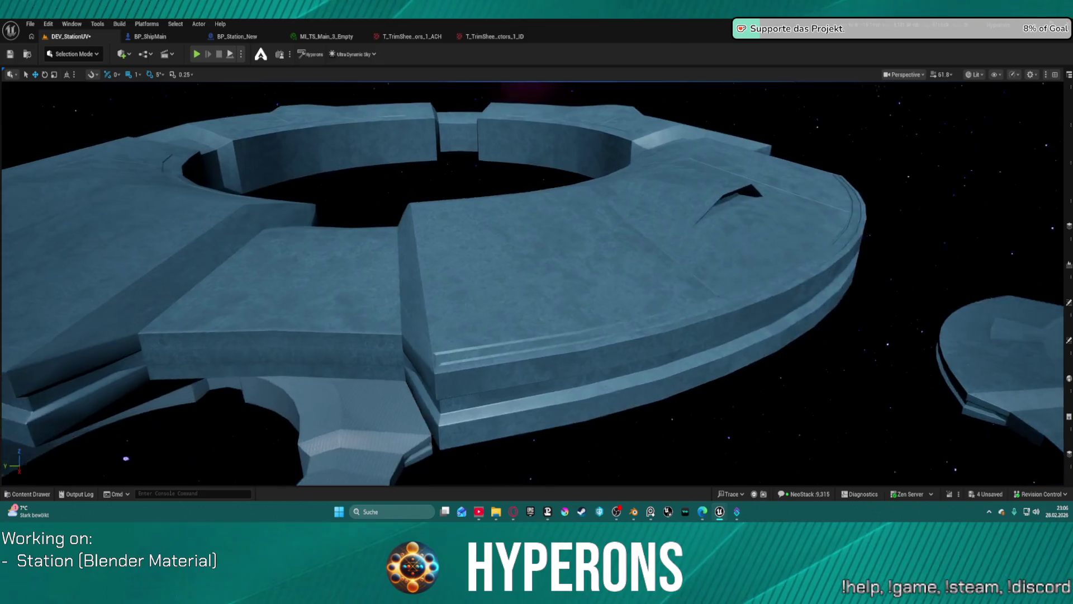
{"action": "scroll", "coordinate": [536, 279], "scroll_direction": "up", "scroll_amount": 10}
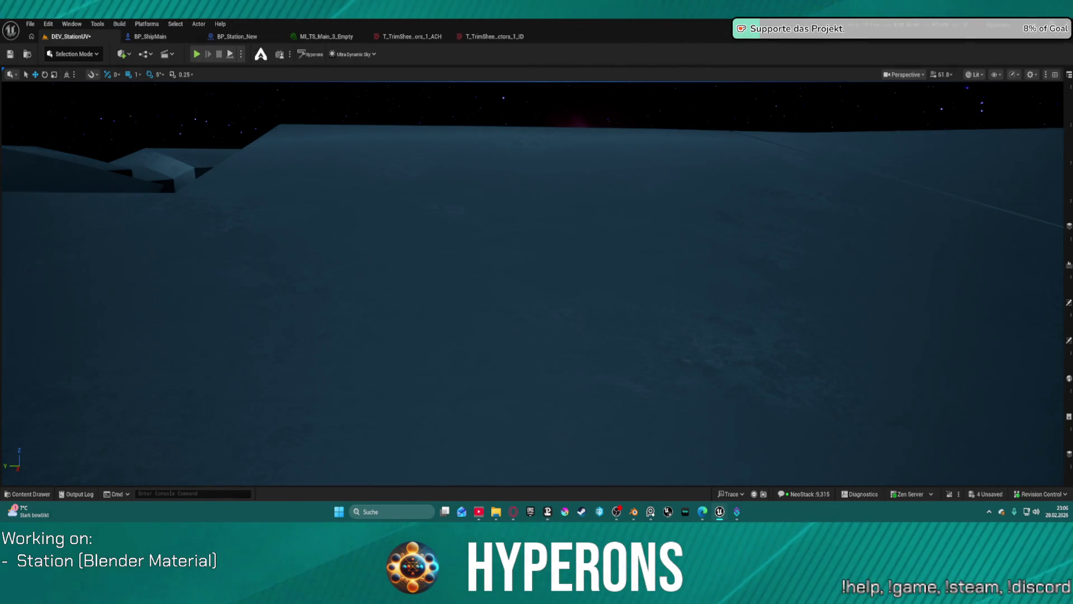
{"action": "scroll", "coordinate": [537, 279], "scroll_direction": "down", "scroll_amount": 10}
{"action": "left_click_drag", "start_coordinate": [537, 279], "coordinate": [593, 305]}
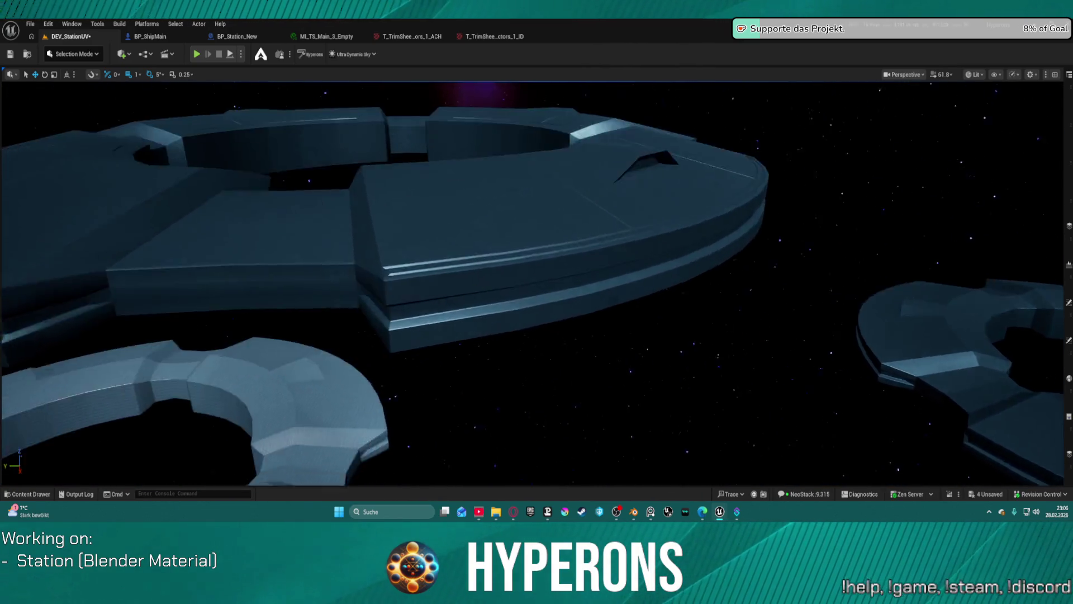
{"action": "scroll", "coordinate": [537, 279], "scroll_direction": "up", "scroll_amount": 10}
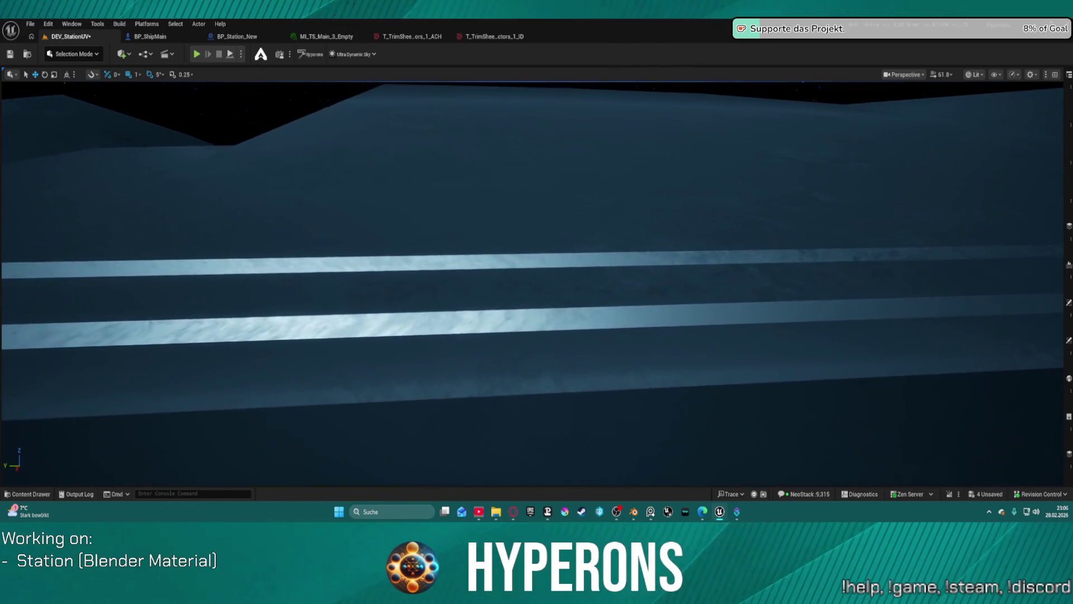
{"action": "scroll", "coordinate": [537, 279], "scroll_direction": "down", "scroll_amount": 5}
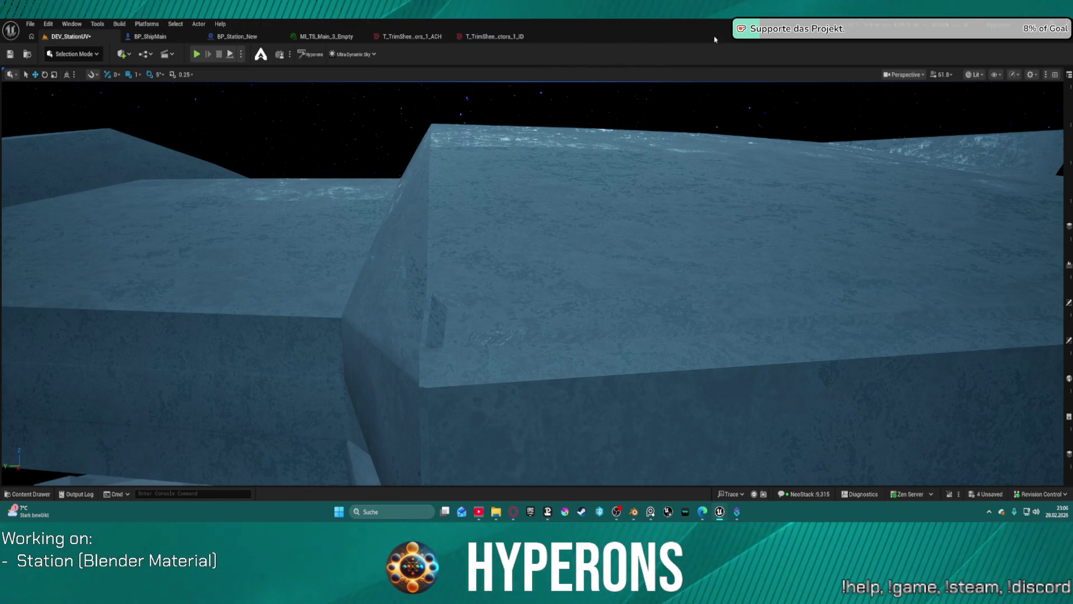
{"action": "scroll", "coordinate": [716, 158], "scroll_direction": "down", "scroll_amount": 10}
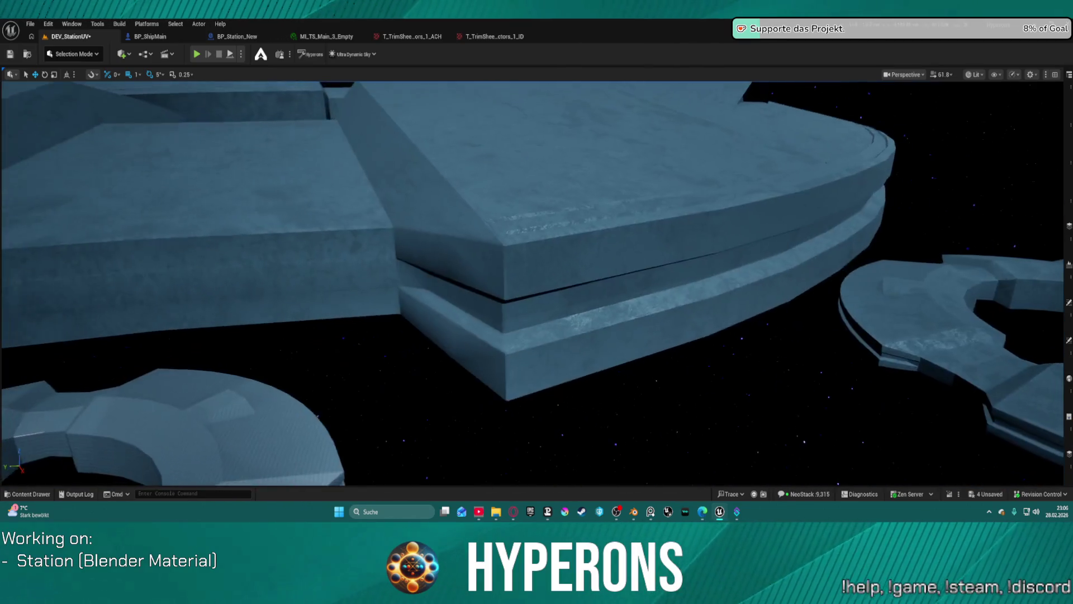
{"action": "scroll", "coordinate": [532, 284], "scroll_direction": "down", "scroll_amount": 8}
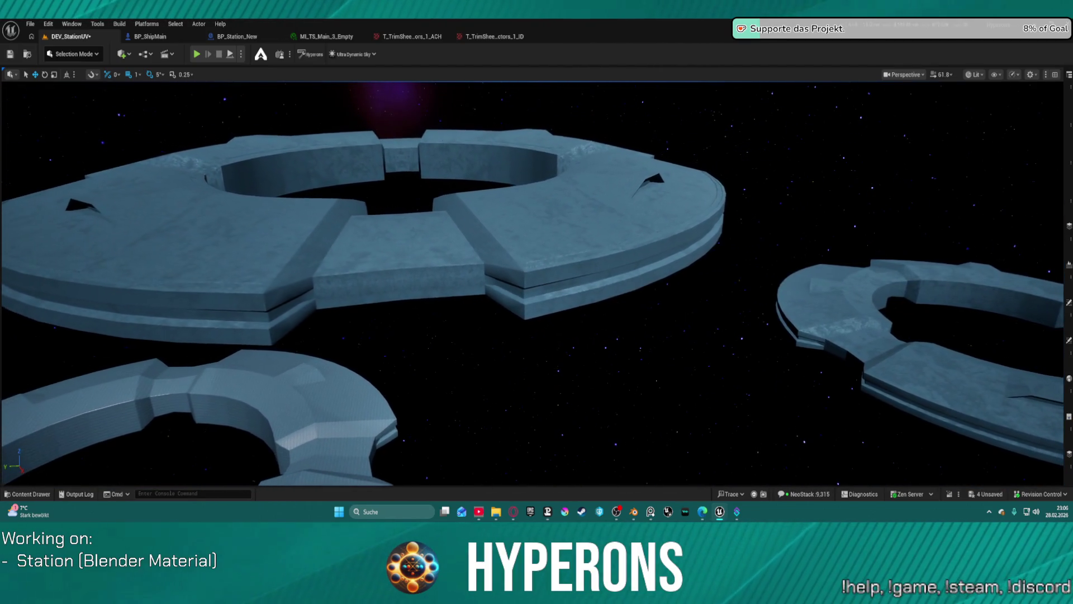
{"action": "scroll", "coordinate": [532, 283], "scroll_direction": "up", "scroll_amount": 10}
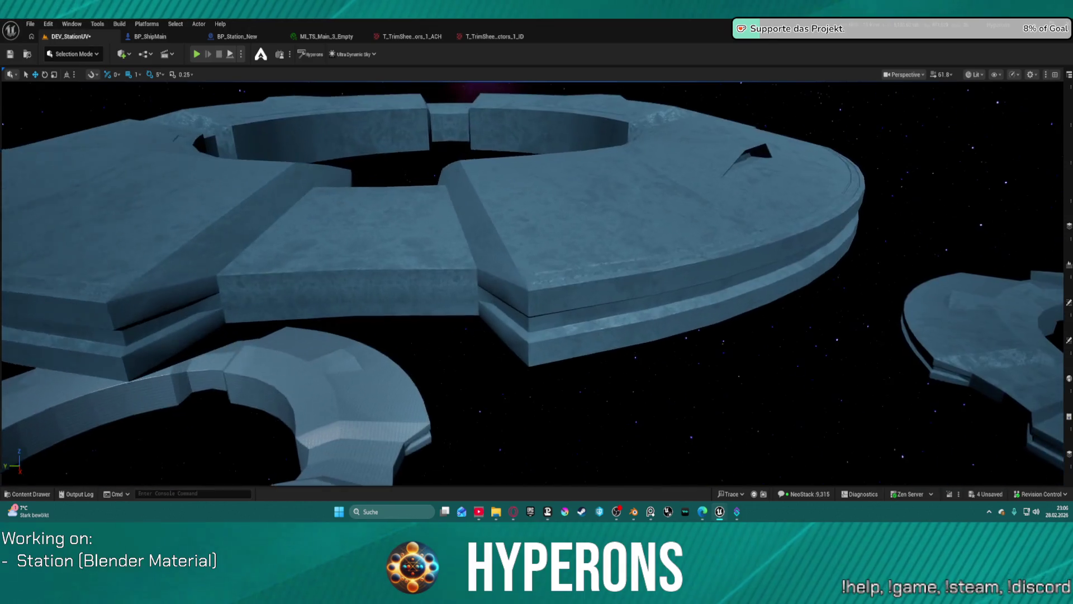
{"action": "scroll", "coordinate": [532, 284], "scroll_direction": "up", "scroll_amount": 3}
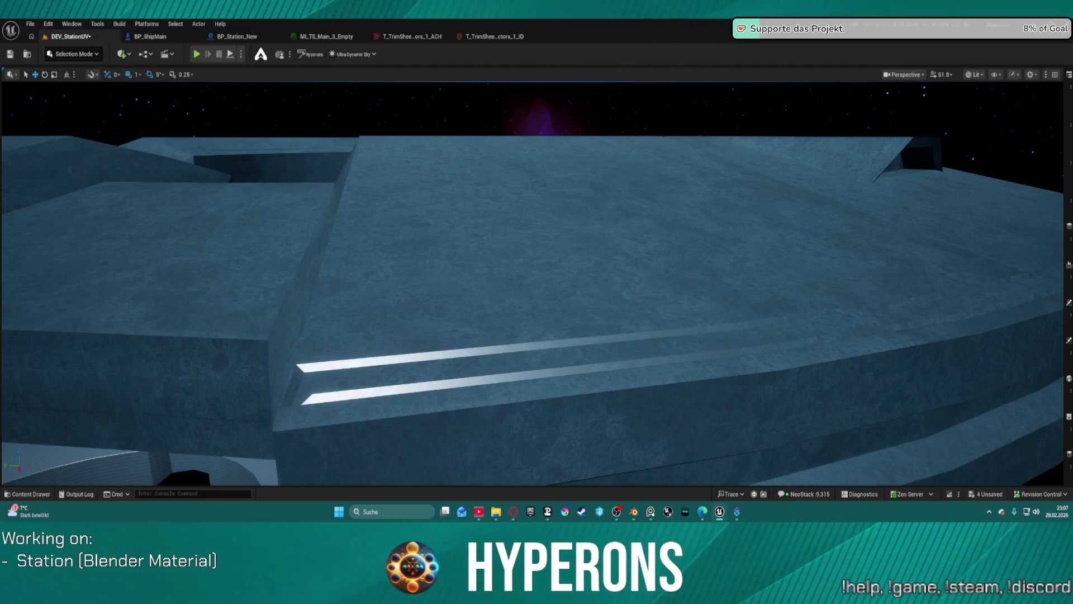
{"action": "scroll", "coordinate": [401, 318], "scroll_direction": "down", "scroll_amount": 10}
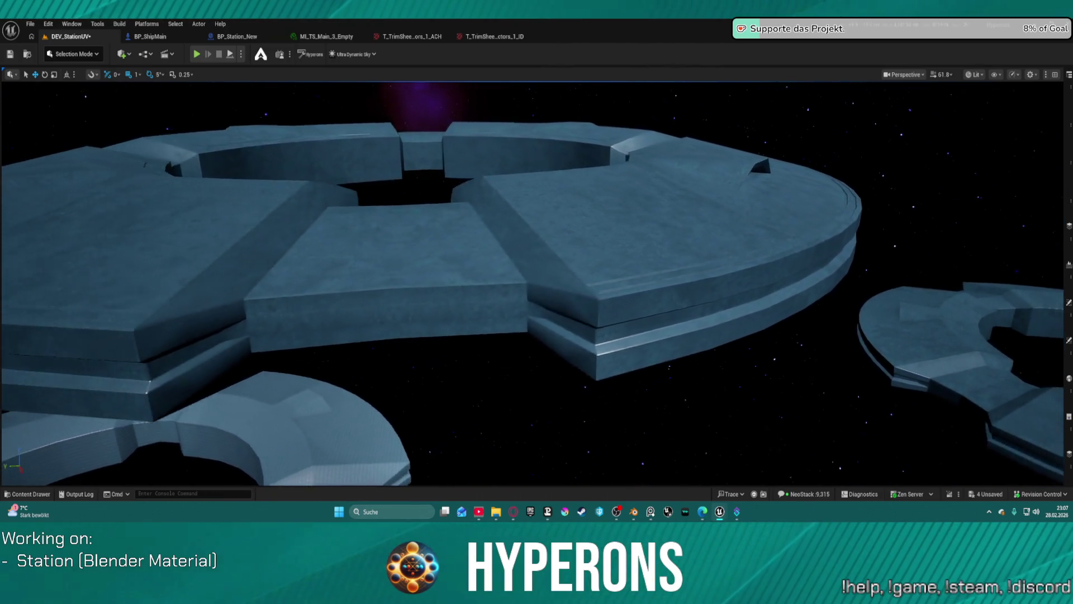
{"action": "scroll", "coordinate": [532, 284], "scroll_direction": "up", "scroll_amount": 10}
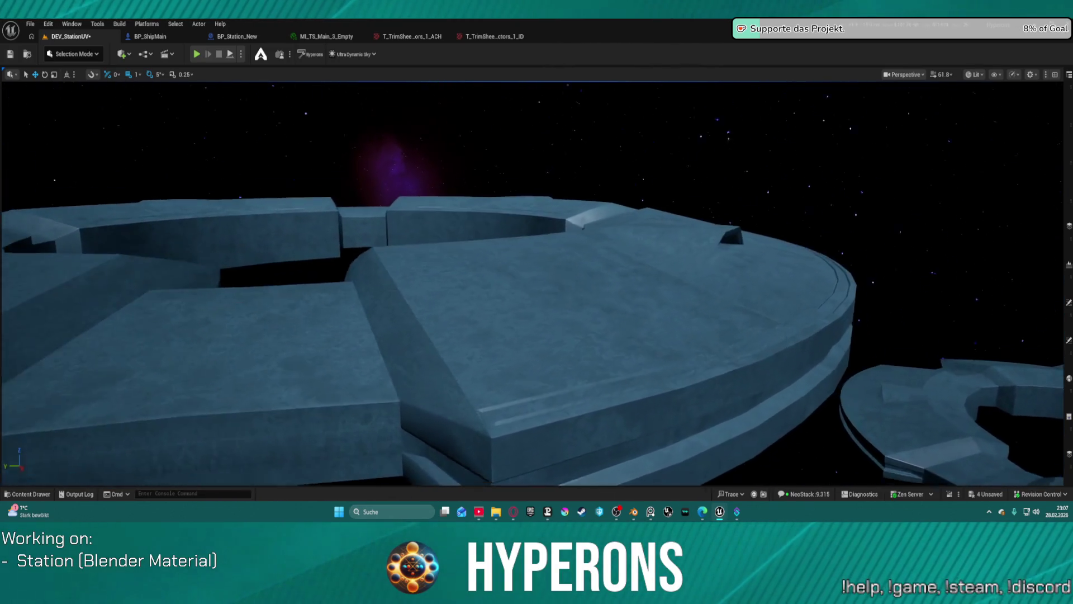
{"action": "scroll", "coordinate": [532, 283], "scroll_direction": "up", "scroll_amount": 10}
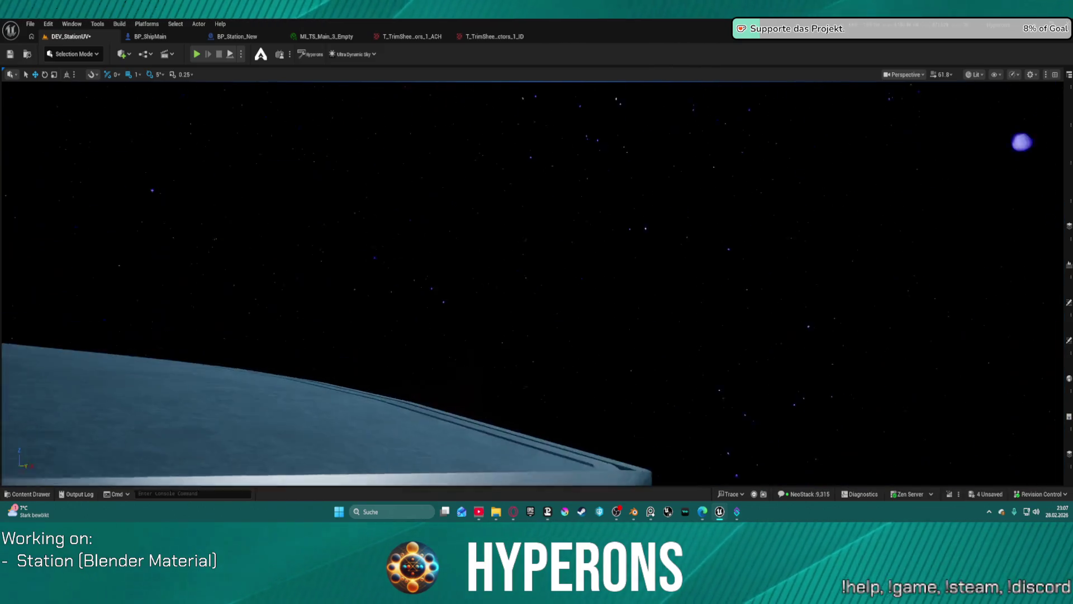
{"action": "left_click_drag", "start_coordinate": [532, 284], "coordinate": [677, 273]}
{"action": "mouse_move", "coordinate": [411, 310]}
{"action": "left_mouse_down"}
{"action": "mouse_move", "coordinate": [410, 277]}
{"action": "mouse_move", "coordinate": [411, 311]}
{"action": "left_mouse_up"}
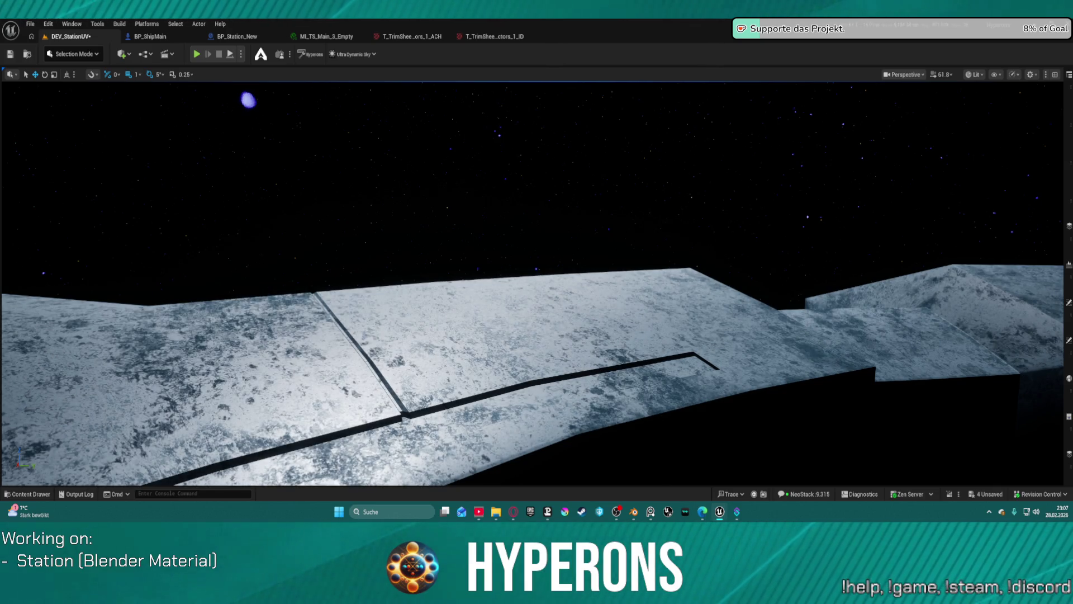
Tilt and circle the camera around the hull to check the softened grime patches.
{"action": "mouse_move", "coordinate": [581, 84]}
{"action": "left_mouse_down"}
{"action": "mouse_move", "coordinate": [581, 112]}
{"action": "mouse_move", "coordinate": [581, 61]}
{"action": "mouse_move", "coordinate": [593, 66]}
{"action": "mouse_move", "coordinate": [593, 91]}
{"action": "left_mouse_up"}
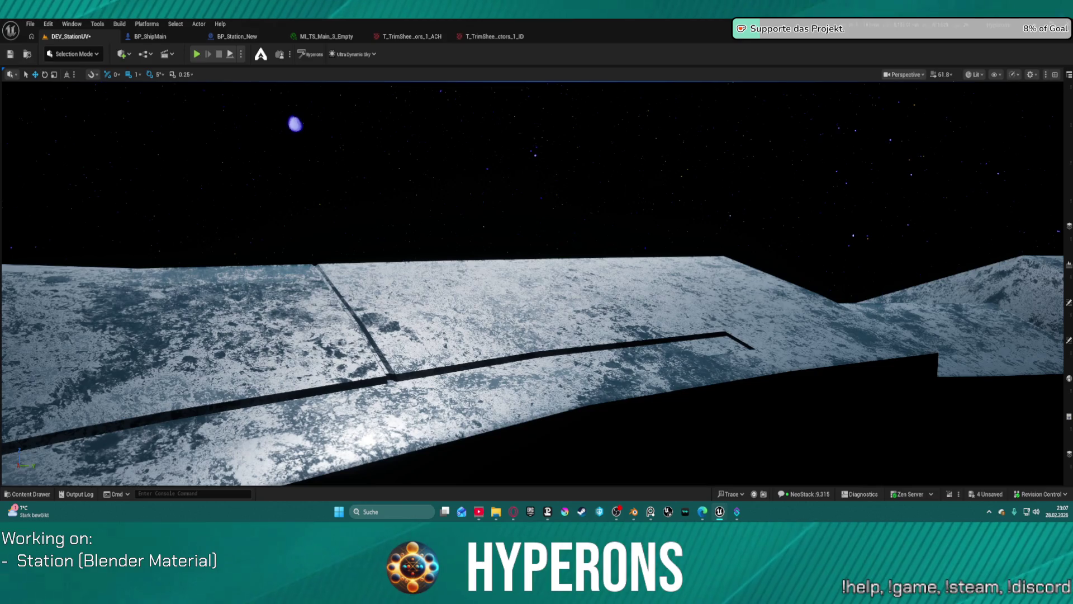
{"action": "key", "text": "a"}
{"action": "key", "text": "d"}
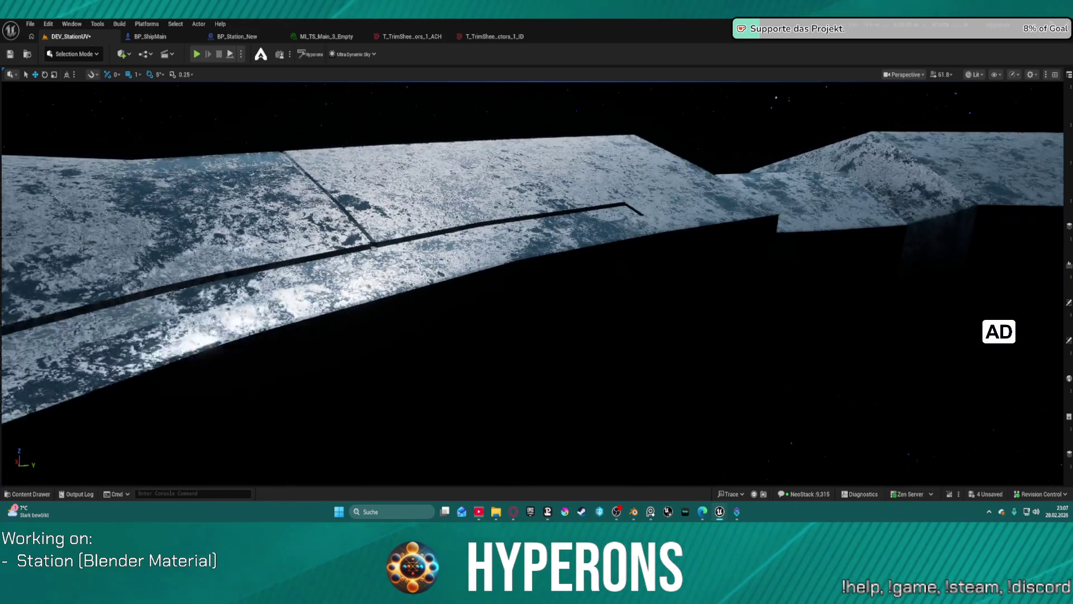
{"action": "key", "text": "a"}
{"action": "key", "text": "d"}
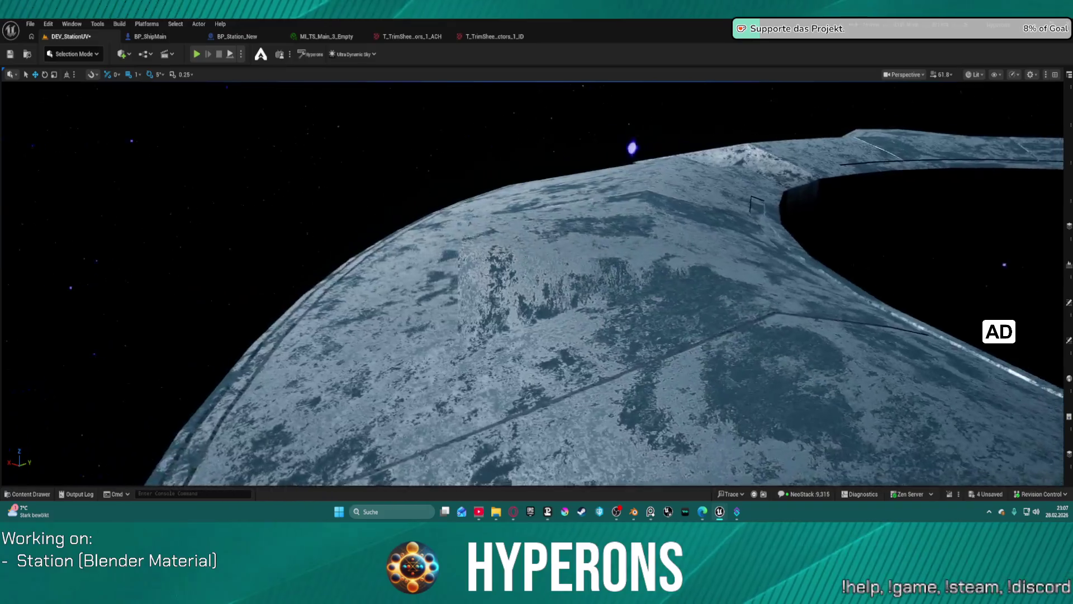
{"action": "key", "text": "a"}
{"action": "key", "text": "d"}
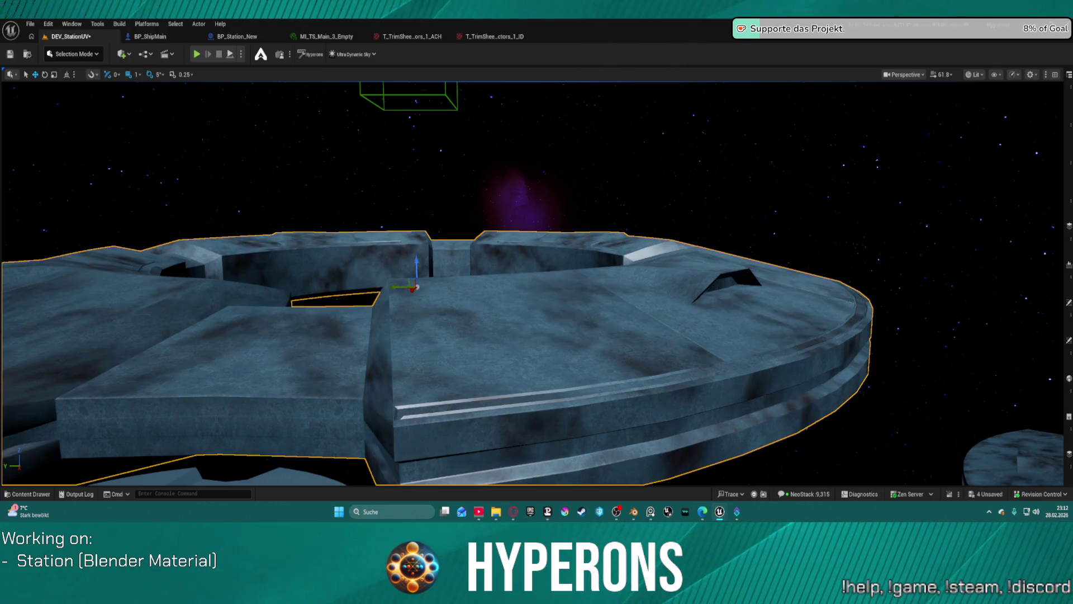
Orbit out to see the entire station ring.
{"action": "mouse_move", "coordinate": [344, 316]}
{"action": "left_mouse_down"}
{"action": "mouse_move", "coordinate": [207, 319]}
{"action": "mouse_move", "coordinate": [198, 290]}
{"action": "mouse_move", "coordinate": [186, 309]}
{"action": "left_mouse_up"}
{"action": "left_click_drag", "start_coordinate": [741, 270], "coordinate": [810, 162]}
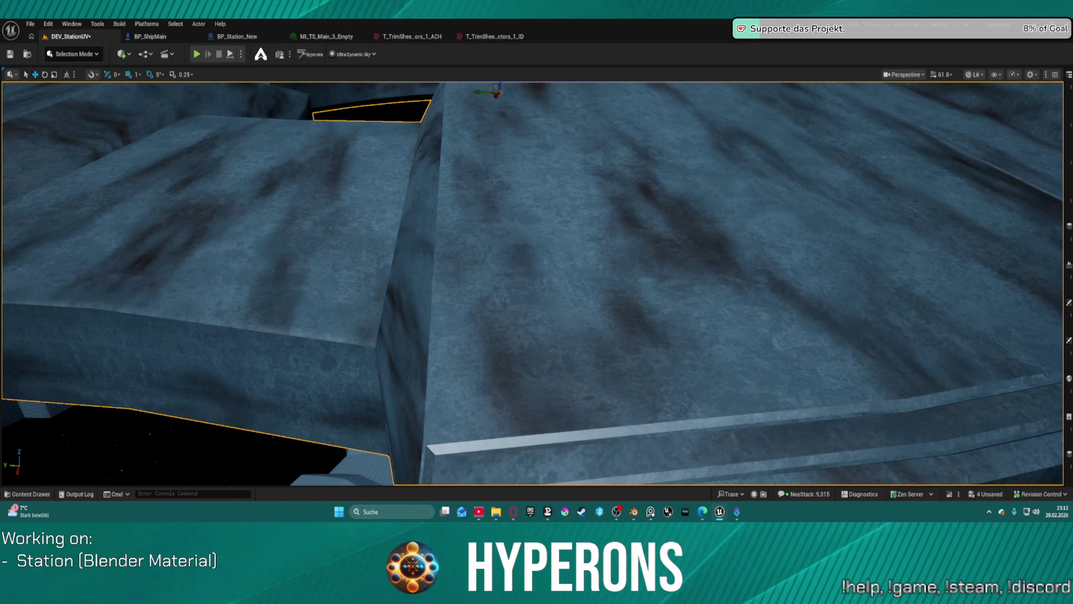
{"action": "mouse_move", "coordinate": [603, 339]}
{"action": "left_mouse_down"}
{"action": "mouse_move", "coordinate": [559, 301]}
{"action": "mouse_move", "coordinate": [595, 324]}
{"action": "left_mouse_up"}
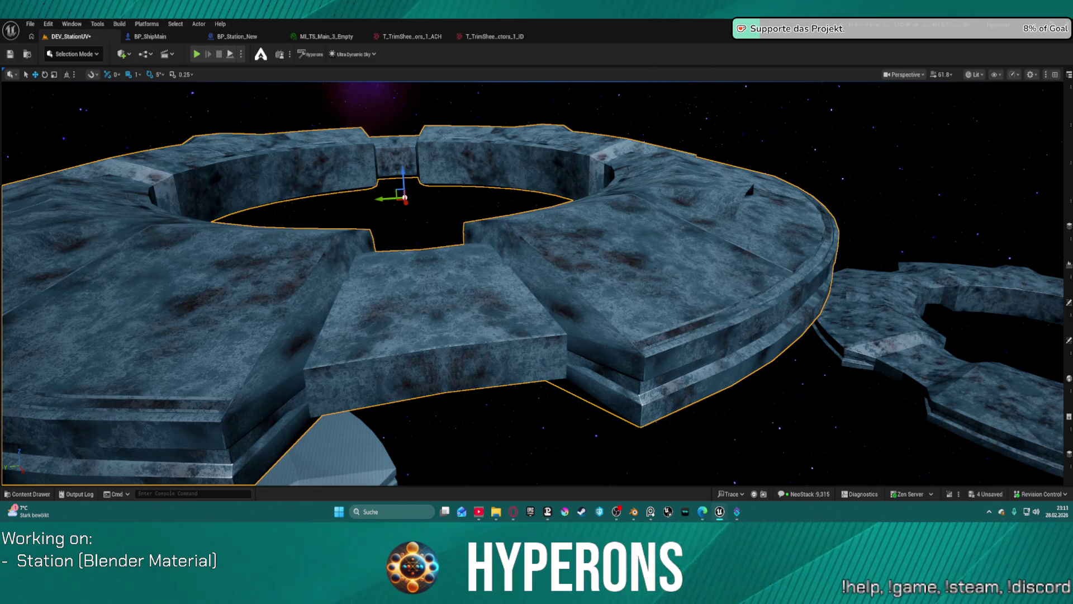
Fly over the platform, ledges and raised blocks to inspect the darker grime up close.
{"action": "key", "text": "w"}
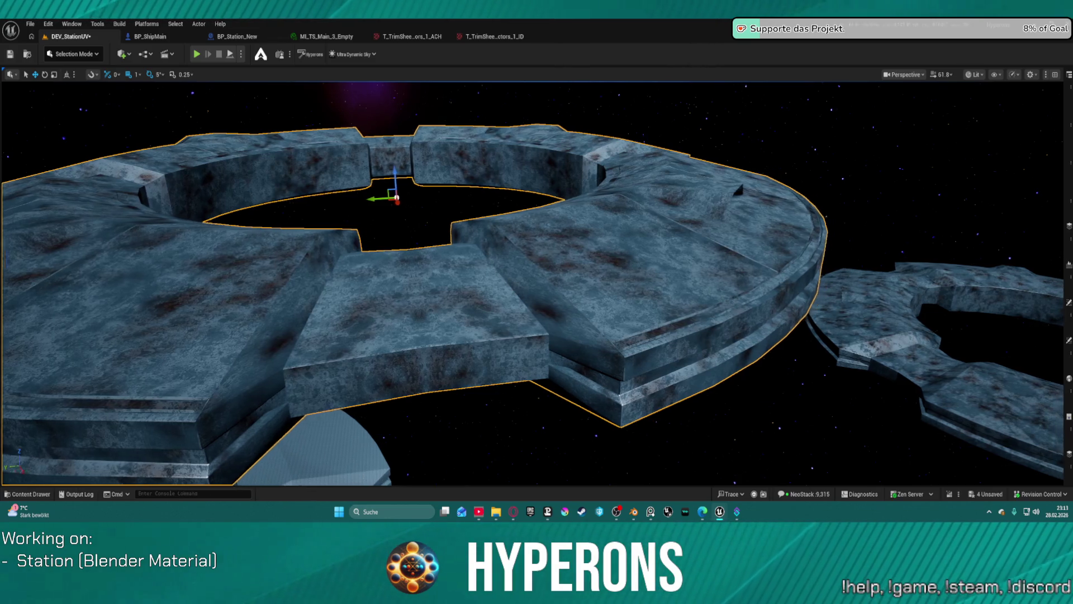
{"action": "key", "text": "w"}
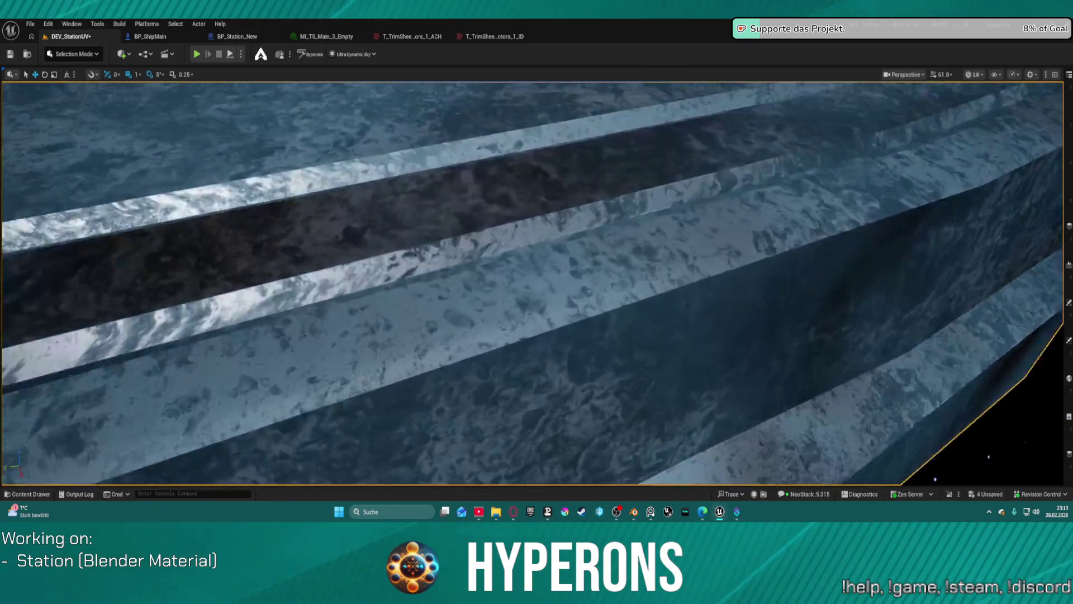
{"action": "key", "text": "w"}
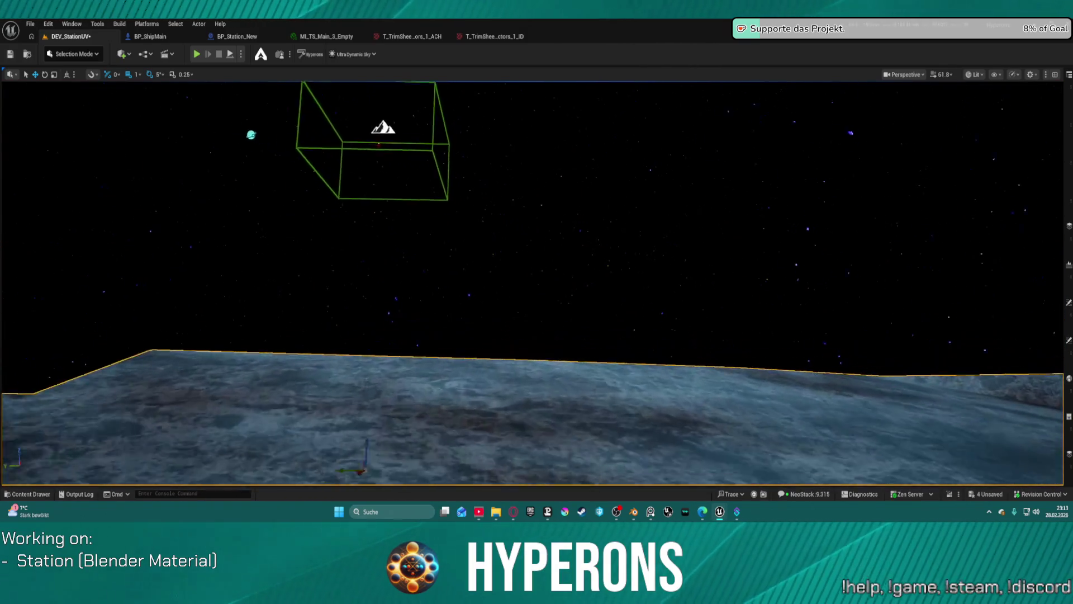
{"action": "key", "text": "w"}
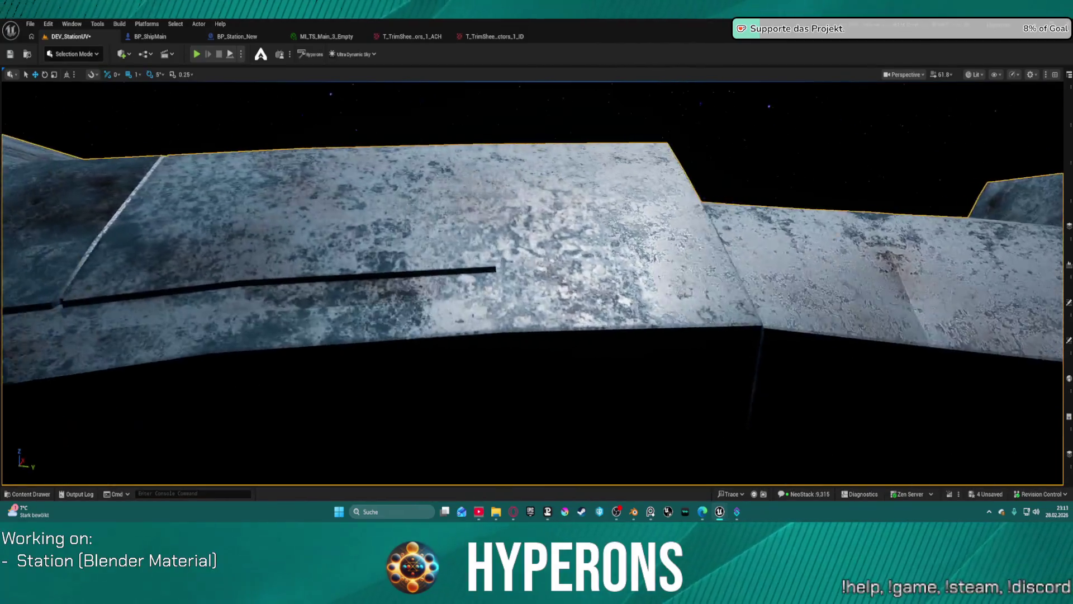
{"action": "key", "text": "w"}
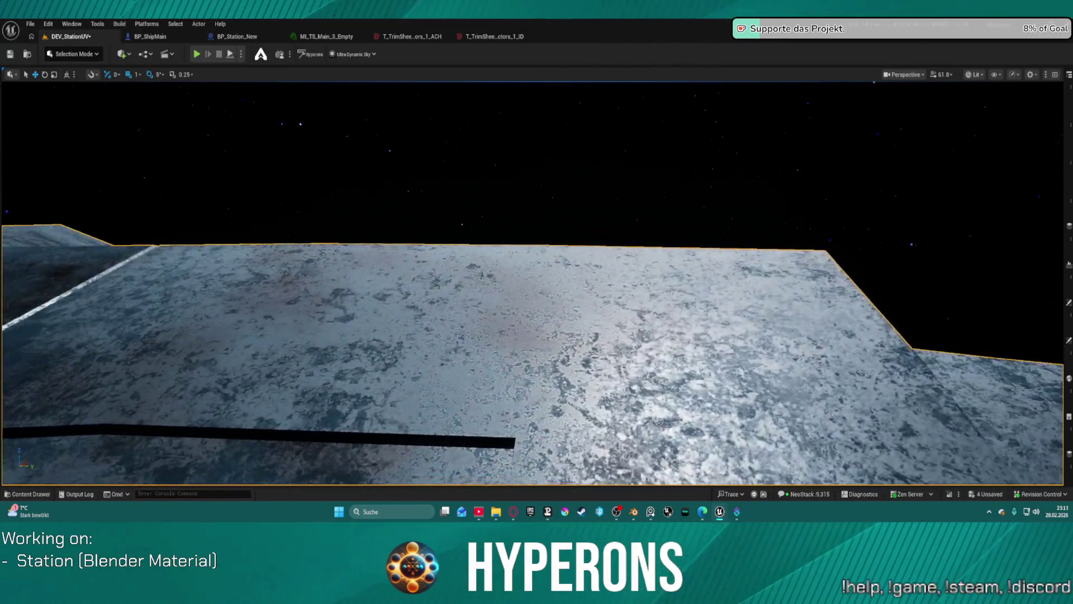
{"action": "key", "text": "w"}
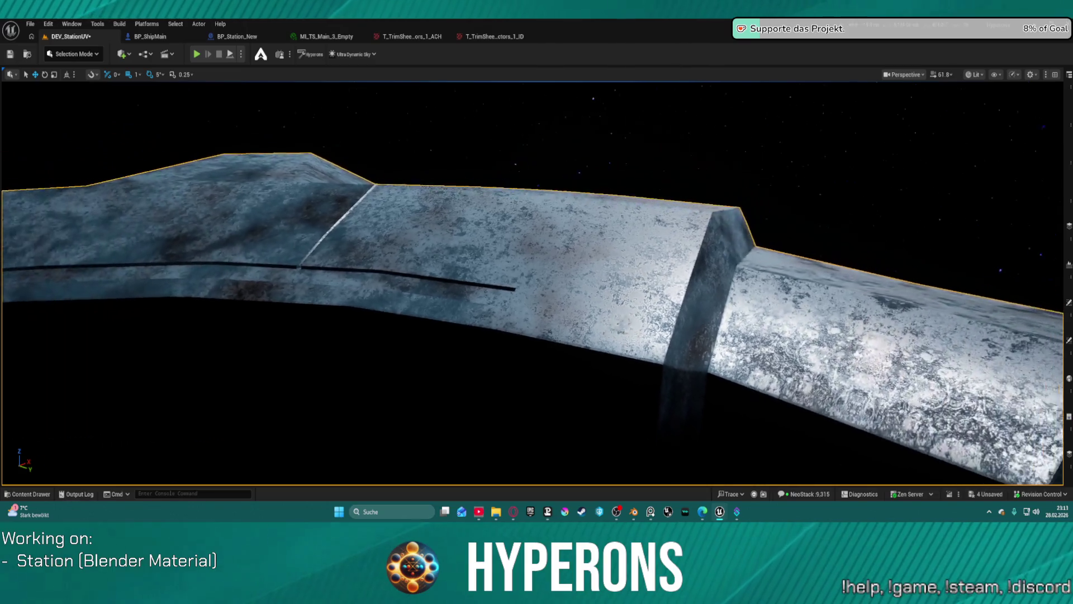
{"action": "key", "text": "w"}
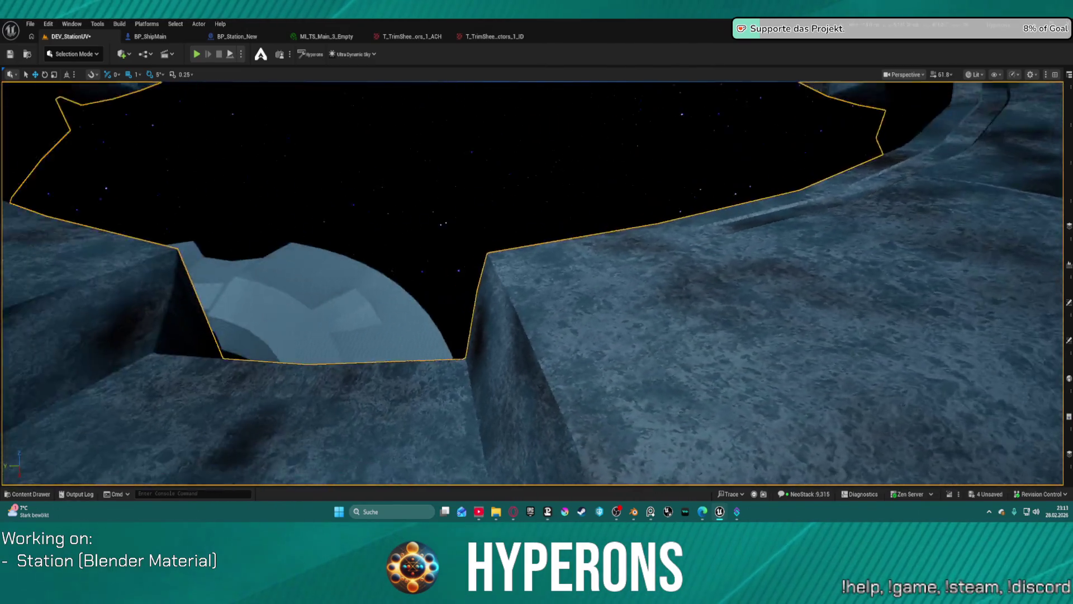
{"action": "key", "text": "w"}
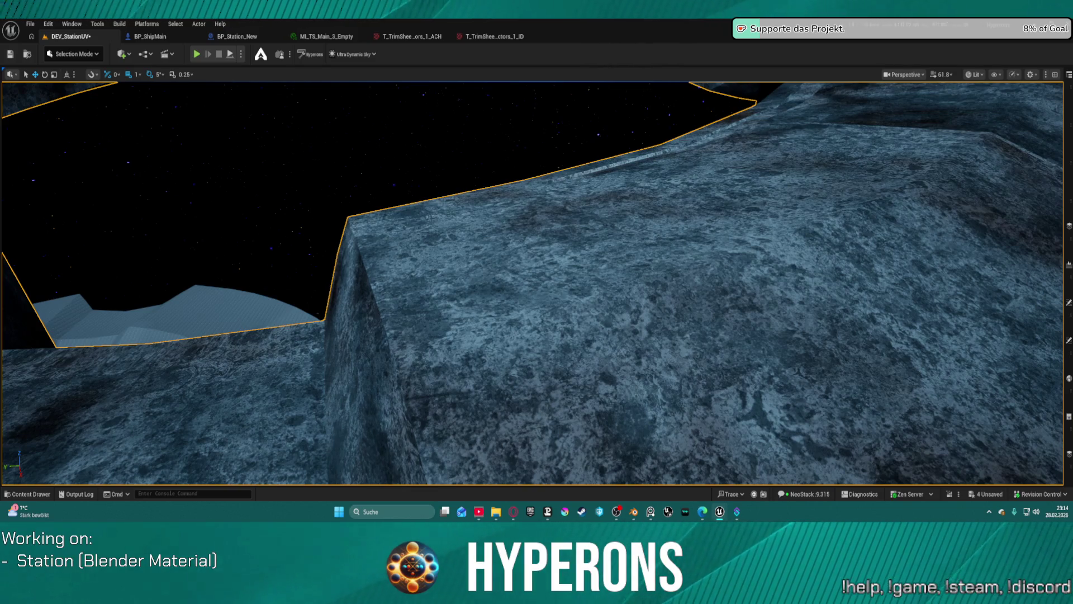
{"action": "scroll", "coordinate": [532, 283], "scroll_direction": "up", "scroll_amount": 3}
{"action": "mouse_move", "coordinate": [536, 282]}
{"action": "left_mouse_down"}
{"action": "mouse_move", "coordinate": [470, 263]}
{"action": "mouse_move", "coordinate": [425, 268]}
{"action": "mouse_move", "coordinate": [366, 202]}
{"action": "left_mouse_up"}
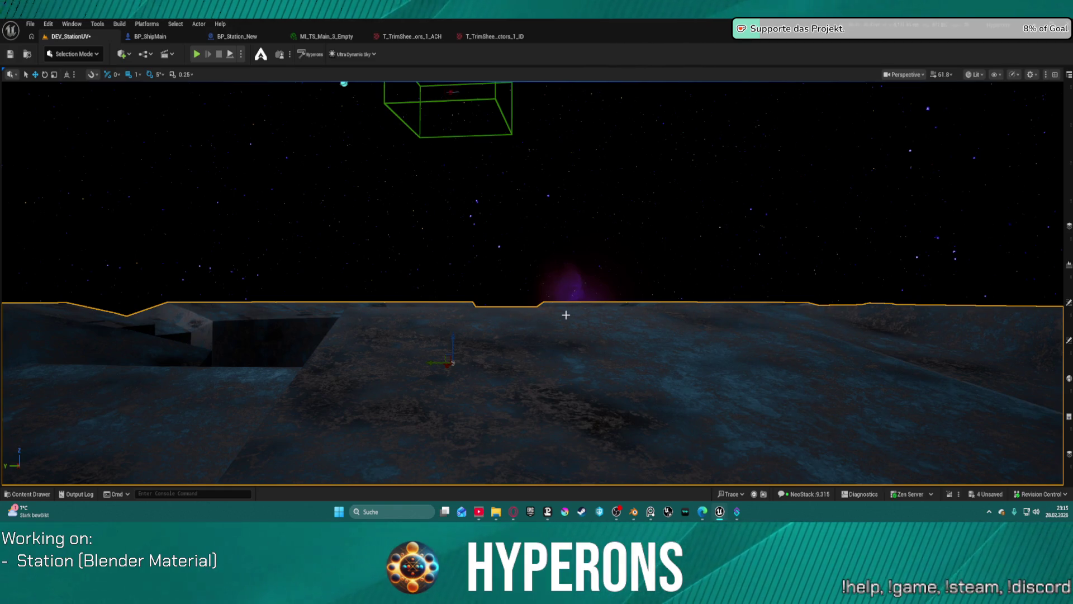
{"action": "left_click_drag", "start_coordinate": [565, 312], "coordinate": [592, 358]}
{"action": "key", "text": "s"}
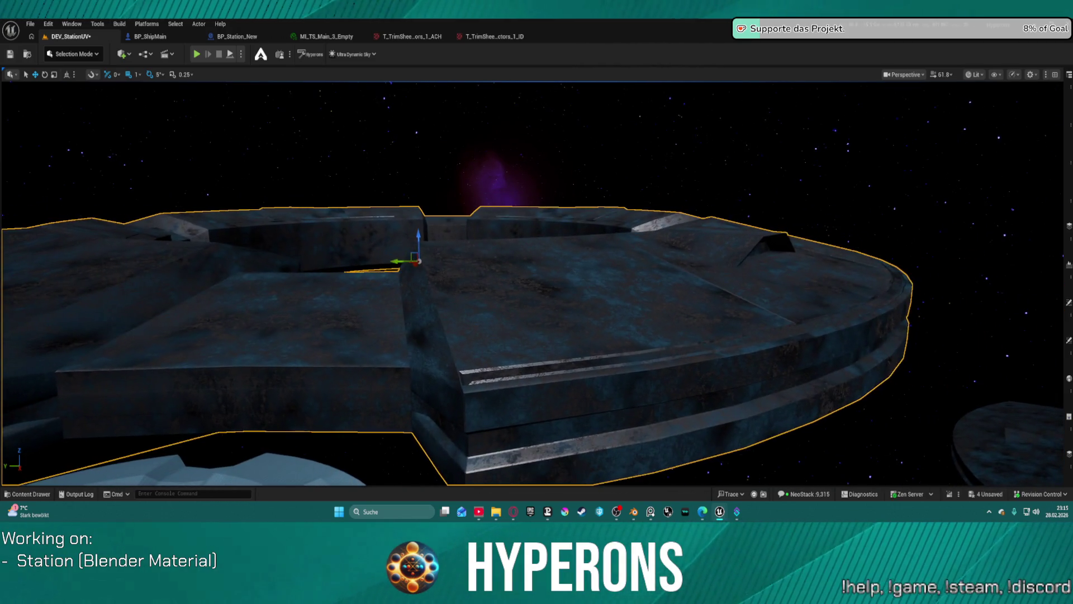
{"action": "key", "text": "w"}
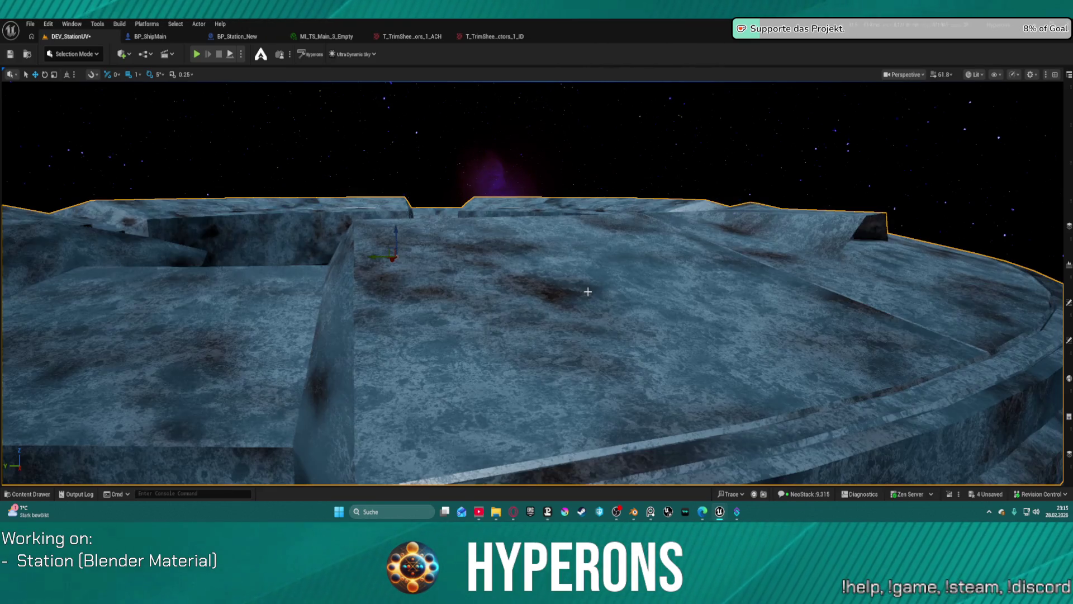
{"action": "mouse_move", "coordinate": [584, 291]}
{"action": "left_mouse_down"}
{"action": "mouse_move", "coordinate": [581, 305]}
{"action": "mouse_move", "coordinate": [564, 263]}
{"action": "mouse_move", "coordinate": [559, 296]}
{"action": "mouse_move", "coordinate": [577, 295]}
{"action": "left_mouse_up"}
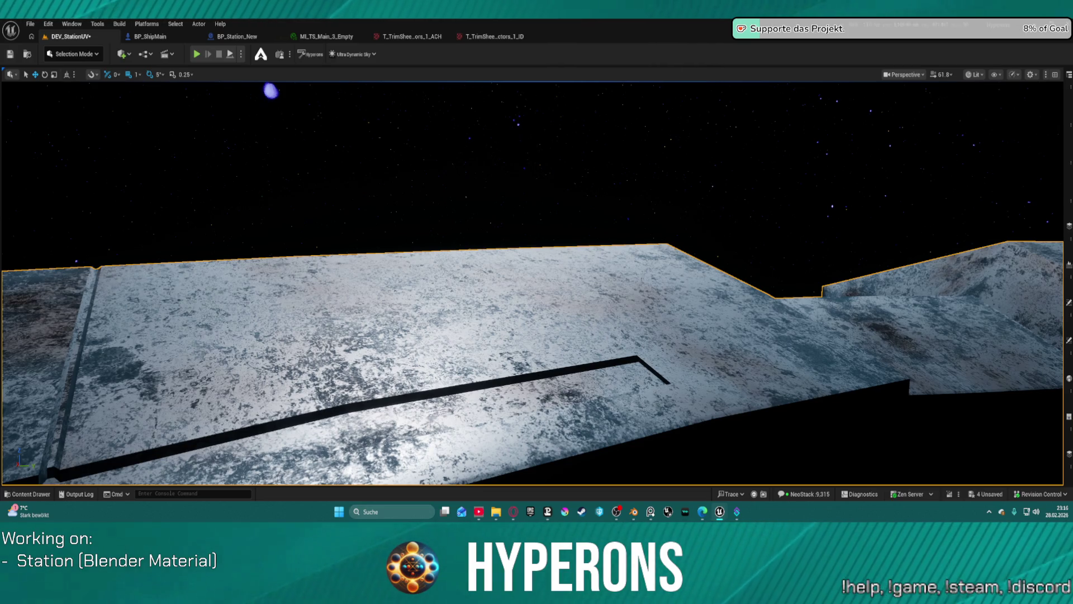
{"action": "mouse_move", "coordinate": [690, 214]}
{"action": "left_mouse_down"}
{"action": "mouse_move", "coordinate": [603, 222]}
{"action": "mouse_move", "coordinate": [523, 272]}
{"action": "left_mouse_up"}
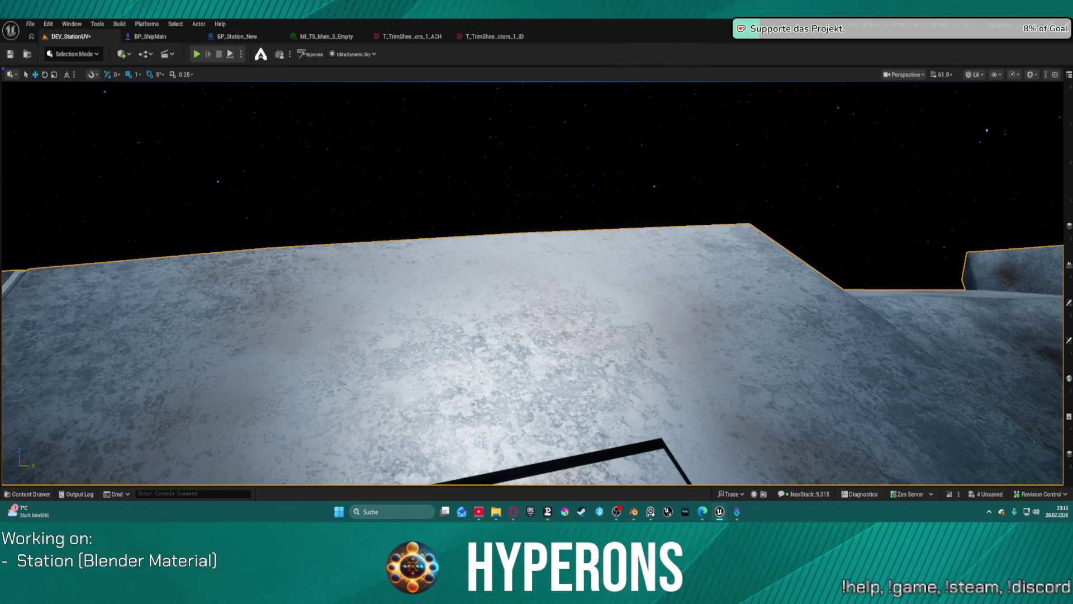
{"action": "left_click_drag", "start_coordinate": [805, 45], "coordinate": [738, 191]}
Maximize the graph, frame the roughness nodes, and inspect the middle Lerp node's options.
{"action": "left_click", "coordinate": [719, 172]}
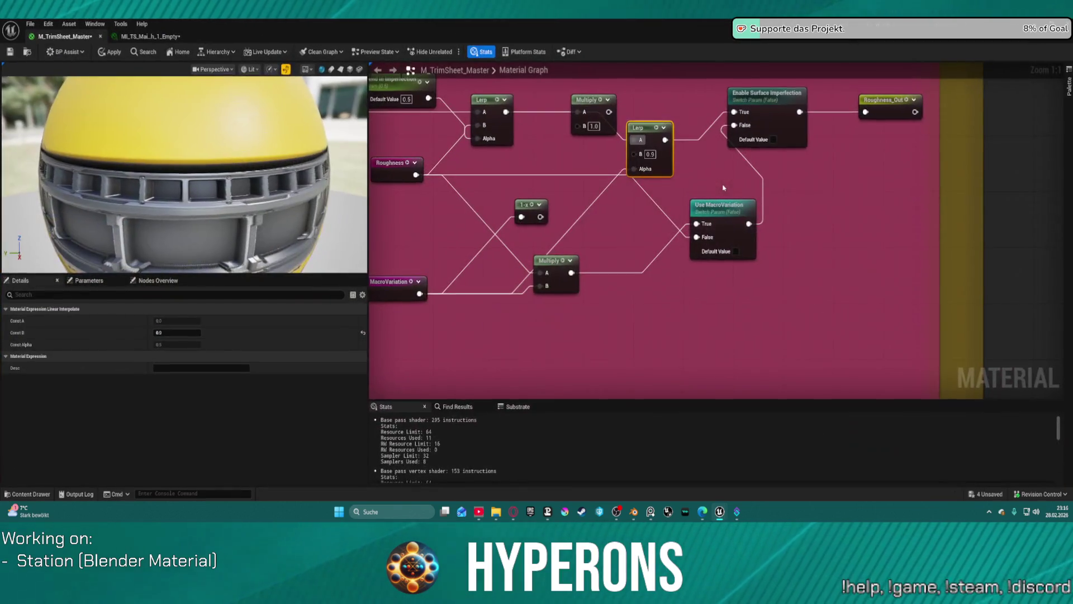
{"action": "scroll", "coordinate": [635, 216], "scroll_direction": "up", "scroll_amount": 3}
{"action": "mouse_move", "coordinate": [824, 299]}
{"action": "left_mouse_down"}
{"action": "mouse_move", "coordinate": [816, 185]}
{"action": "mouse_move", "coordinate": [791, 165]}
{"action": "mouse_move", "coordinate": [788, 139]}
{"action": "left_mouse_up"}
{"action": "left_click", "coordinate": [795, 174]}
{"action": "right_click", "coordinate": [784, 190]}
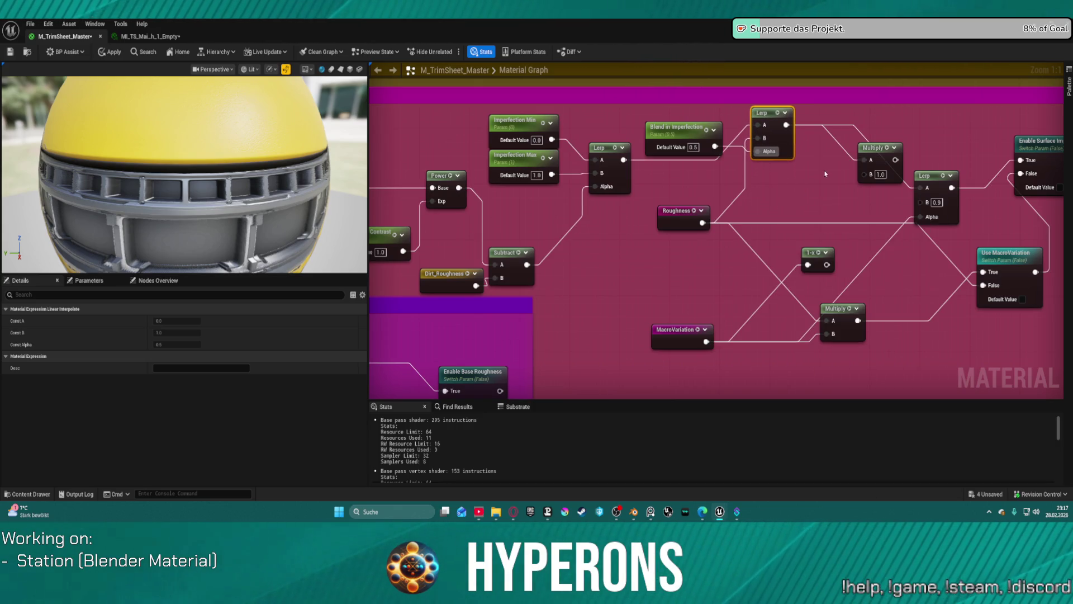
{"action": "left_click_drag", "start_coordinate": [831, 174], "coordinate": [669, 150]}
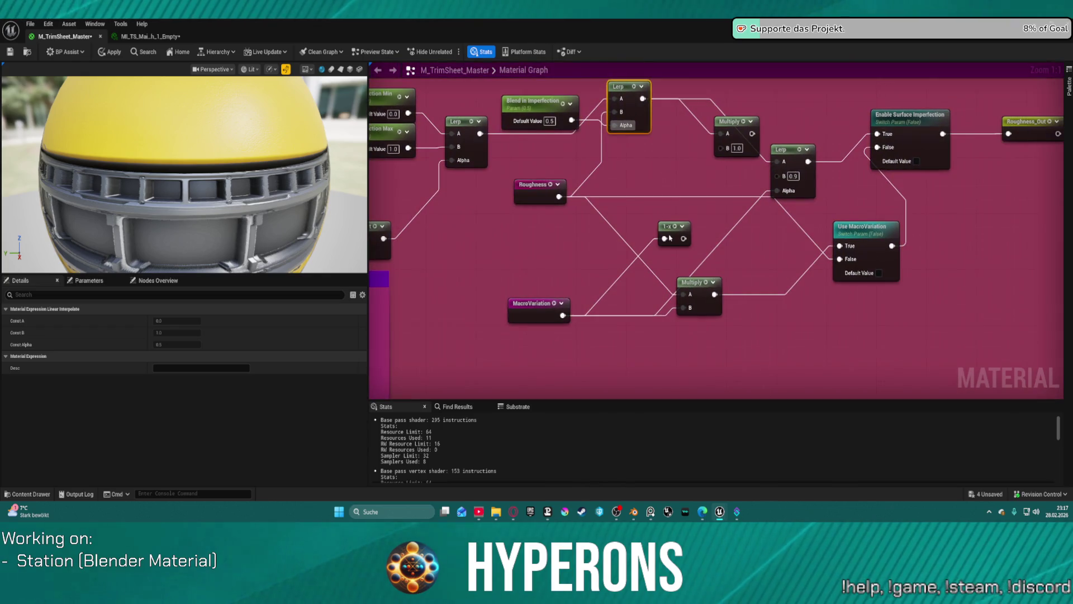
{"action": "right_click", "coordinate": [670, 185]}
{"action": "left_click", "coordinate": [699, 162]}
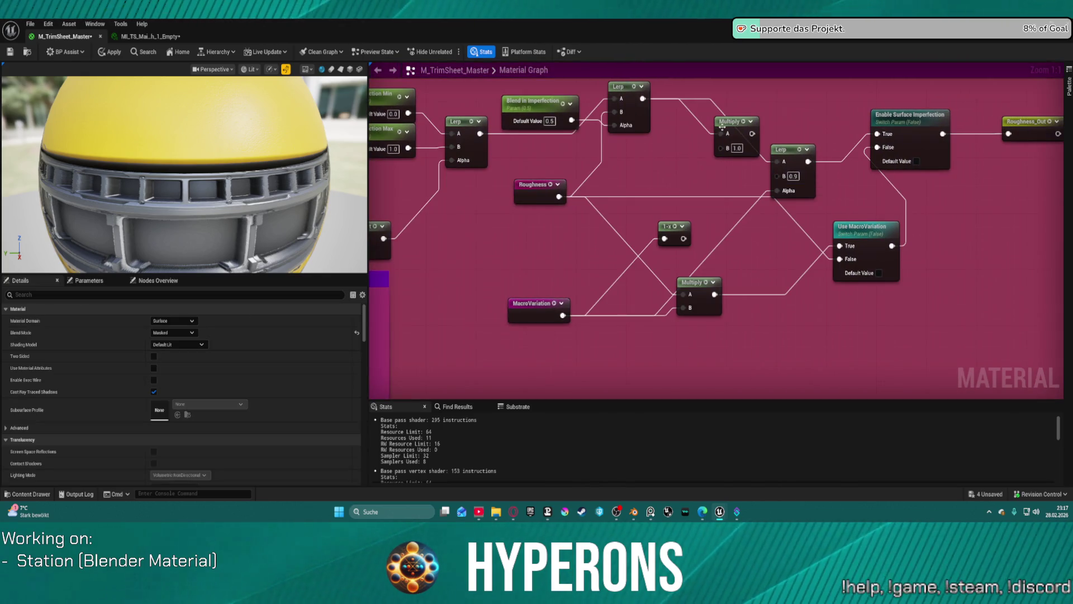
Delete the Multiply and 1-x nodes and tidy the Lerp, Blend in Imperfection and MacroVariation nodes.
{"action": "left_click_drag", "start_coordinate": [731, 128], "coordinate": [678, 161]}
{"action": "key", "text": "Delete"}
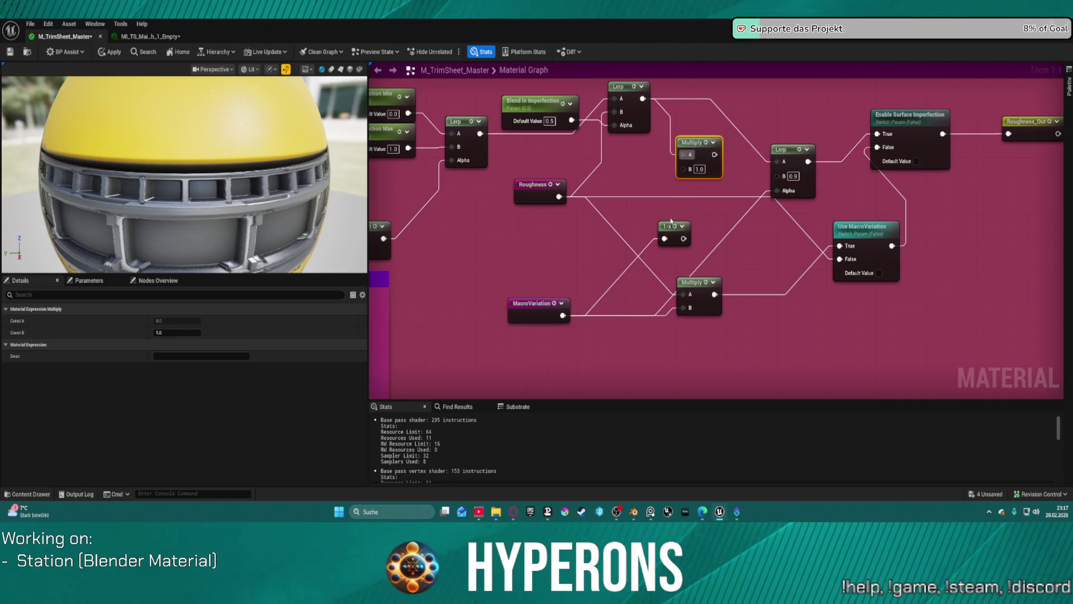
{"action": "left_click", "coordinate": [671, 228]}
{"action": "key", "text": "Delete"}
{"action": "mouse_move", "coordinate": [795, 151]}
{"action": "left_mouse_down"}
{"action": "mouse_move", "coordinate": [788, 115]}
{"action": "mouse_move", "coordinate": [757, 121]}
{"action": "left_mouse_up"}
{"action": "mouse_move", "coordinate": [646, 115]}
{"action": "left_mouse_down"}
{"action": "mouse_move", "coordinate": [654, 132]}
{"action": "mouse_move", "coordinate": [671, 130]}
{"action": "left_mouse_up"}
{"action": "mouse_move", "coordinate": [523, 110]}
{"action": "left_mouse_down"}
{"action": "mouse_move", "coordinate": [510, 142]}
{"action": "mouse_move", "coordinate": [529, 143]}
{"action": "left_mouse_up"}
{"action": "mouse_move", "coordinate": [531, 311]}
{"action": "left_mouse_down"}
{"action": "mouse_move", "coordinate": [528, 256]}
{"action": "mouse_move", "coordinate": [531, 295]}
{"action": "left_mouse_up"}
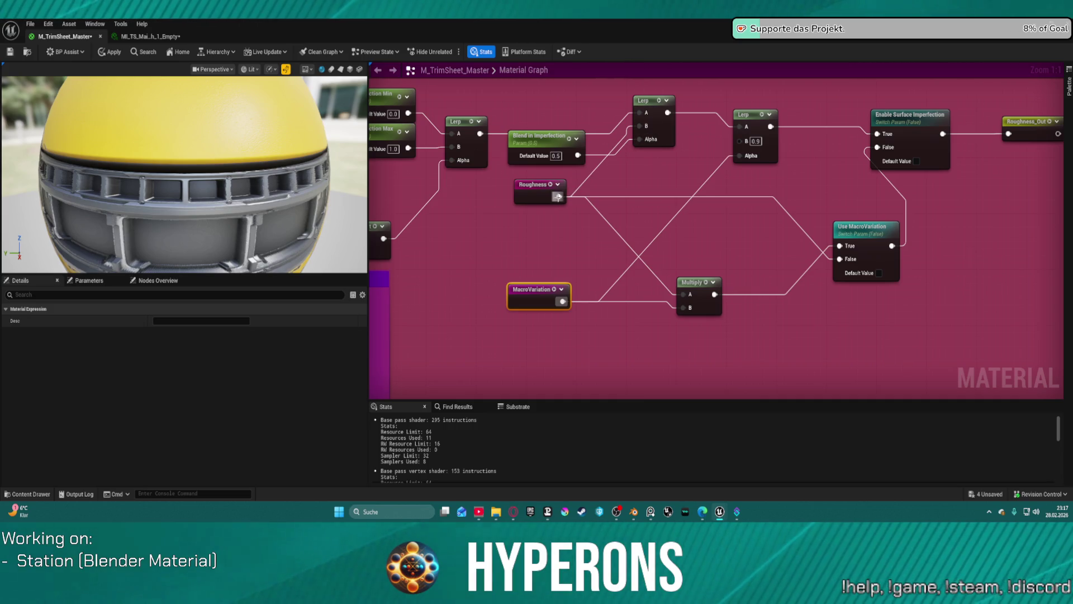
Wire Roughness into the Lerp Alpha input, apply the material, and return to the level.
{"action": "mouse_move", "coordinate": [557, 196]}
{"action": "left_mouse_down"}
{"action": "mouse_move", "coordinate": [718, 163]}
{"action": "mouse_move", "coordinate": [733, 138]}
{"action": "mouse_move", "coordinate": [736, 146]}
{"action": "left_mouse_up"}
{"action": "left_click", "coordinate": [674, 166]}
{"action": "left_click_drag", "start_coordinate": [559, 197], "coordinate": [737, 147]}
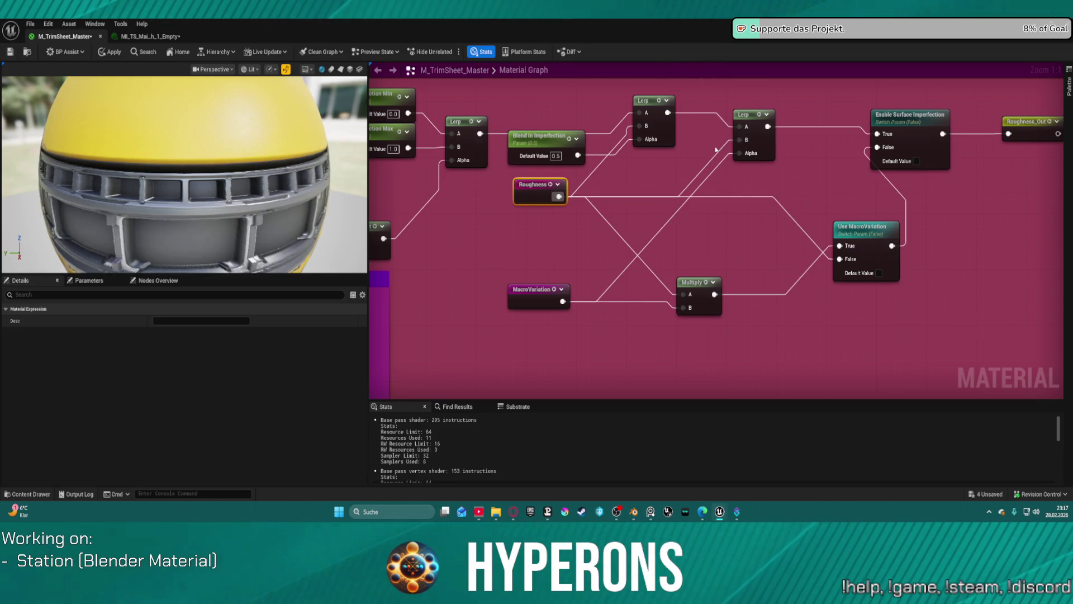
{"action": "left_click", "coordinate": [109, 52]}
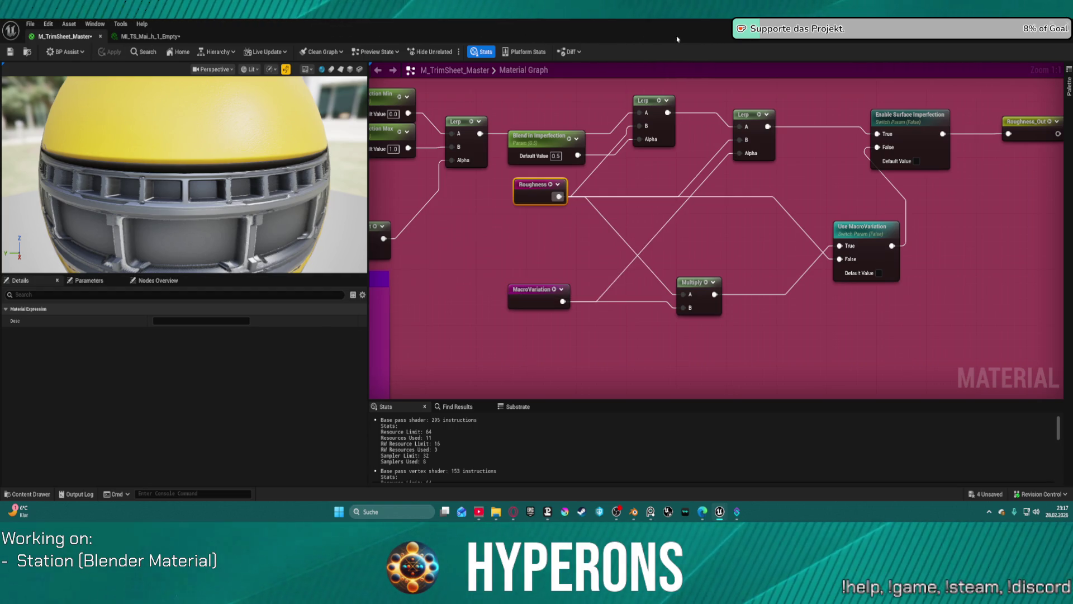
{"action": "key", "text": "alt+Tab"}
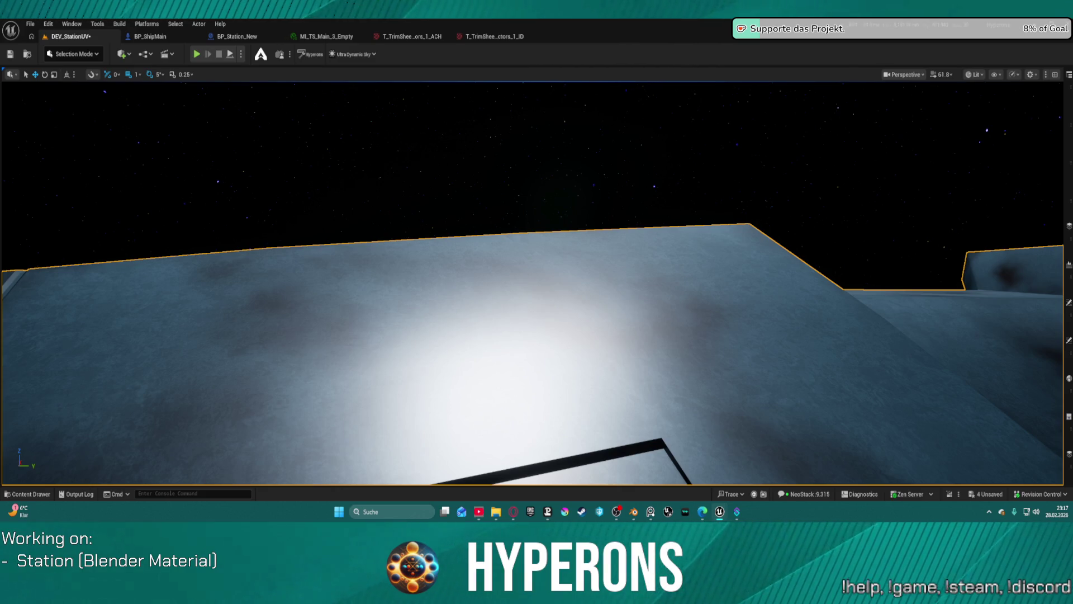
{"action": "right_click", "coordinate": [626, 269]}
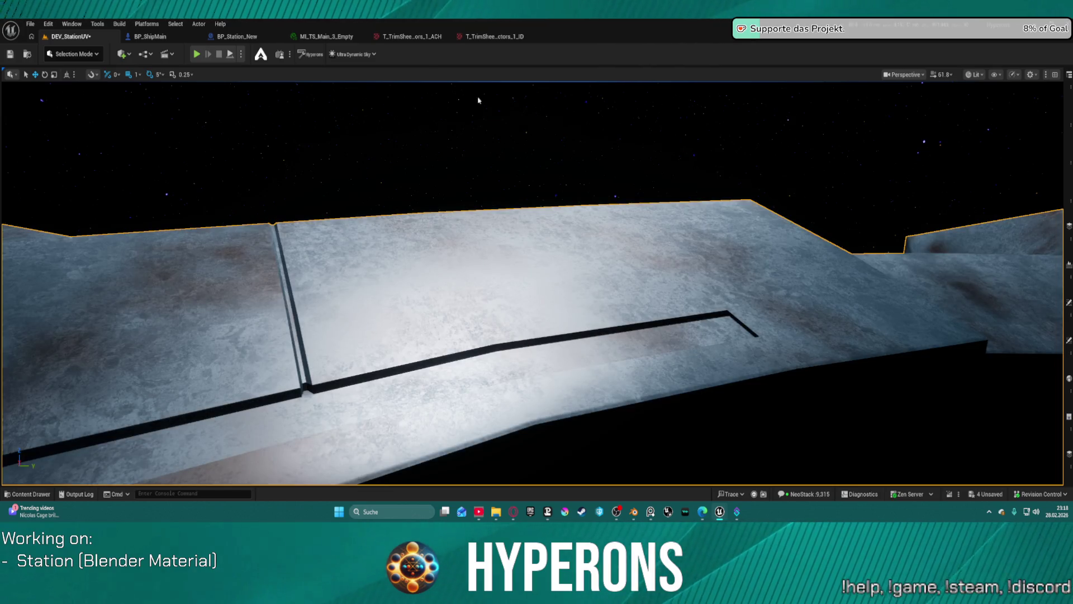
{"action": "mouse_move", "coordinate": [478, 100]}
{"action": "left_mouse_down"}
{"action": "mouse_move", "coordinate": [519, 97]}
{"action": "mouse_move", "coordinate": [576, 190]}
{"action": "left_mouse_up"}
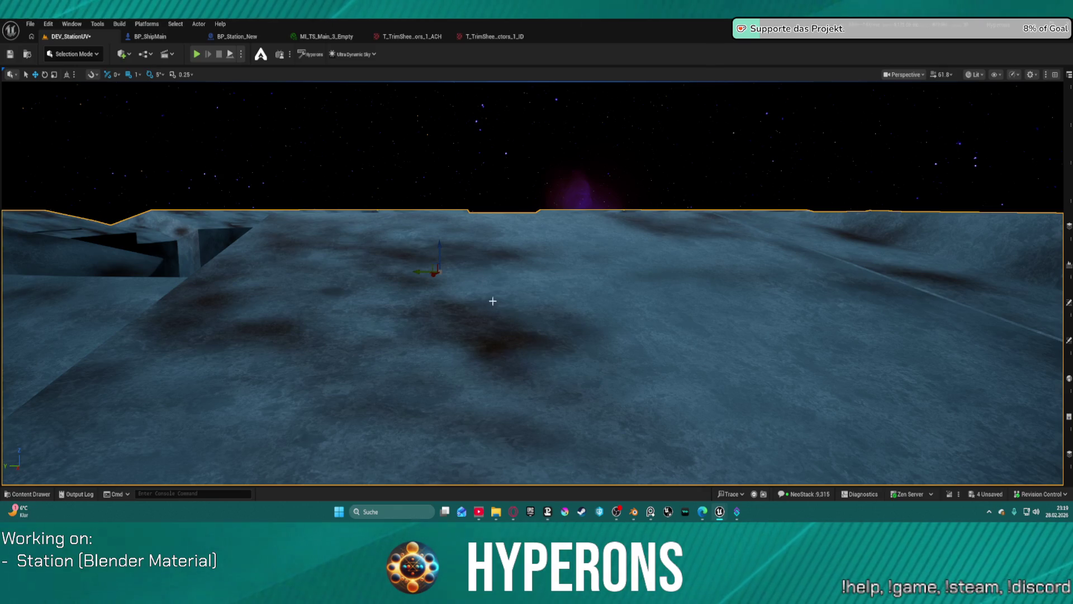
{"action": "scroll", "coordinate": [492, 301], "scroll_direction": "up", "scroll_amount": 5}
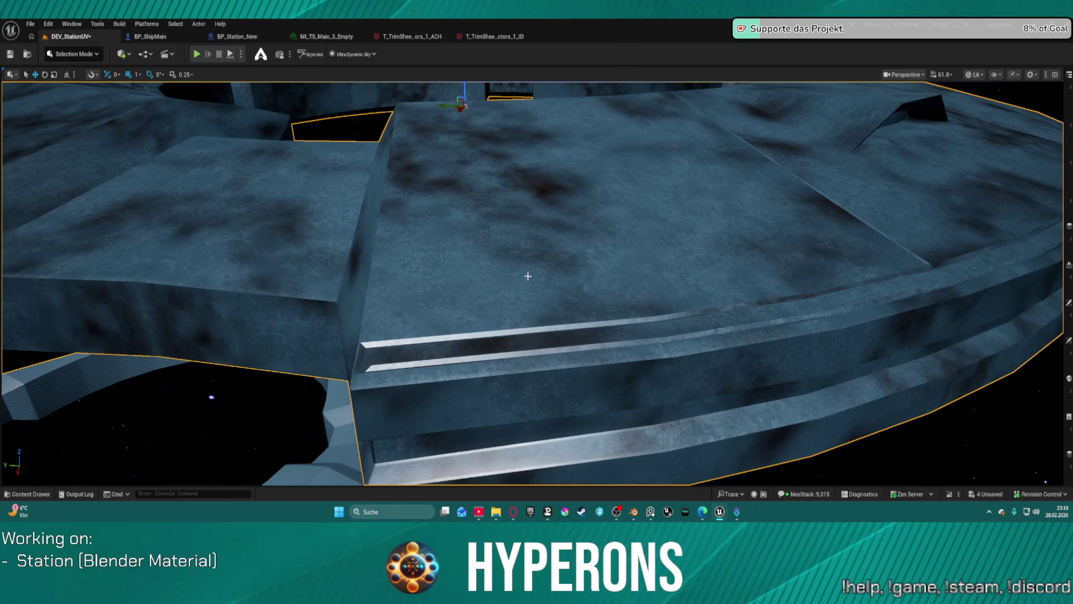
{"action": "scroll", "coordinate": [527, 276], "scroll_direction": "up", "scroll_amount": 6}
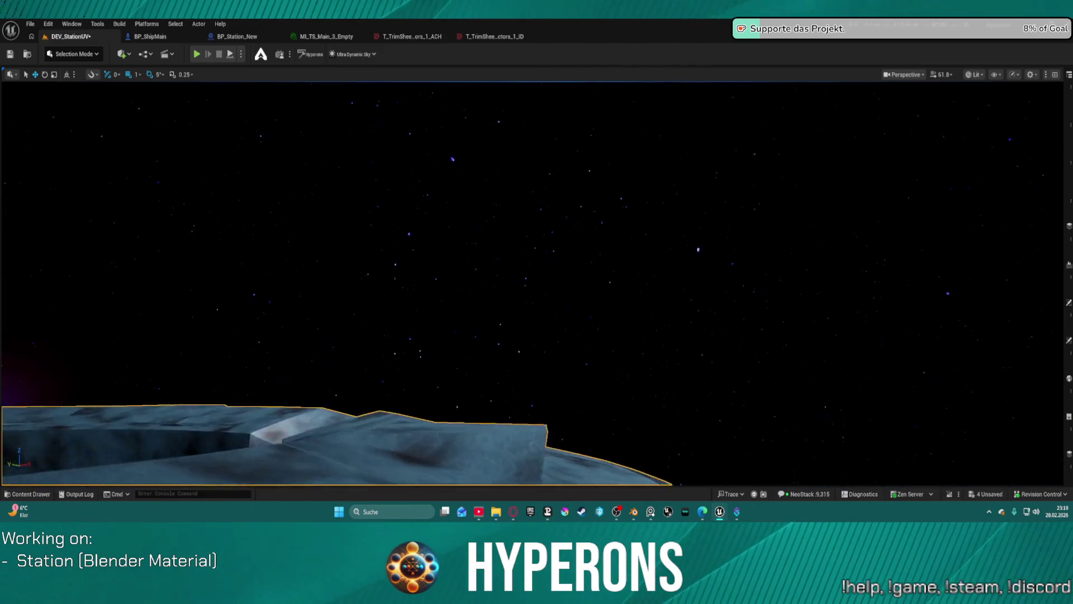
{"action": "scroll", "coordinate": [531, 280], "scroll_direction": "down", "scroll_amount": 5}
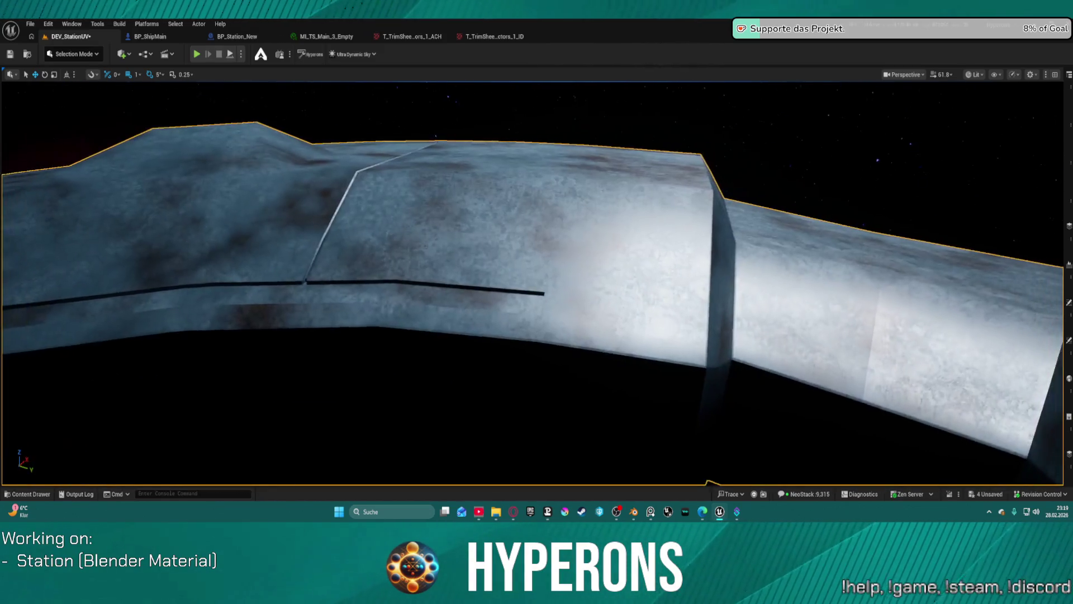
{"action": "scroll", "coordinate": [531, 279], "scroll_direction": "up", "scroll_amount": 5}
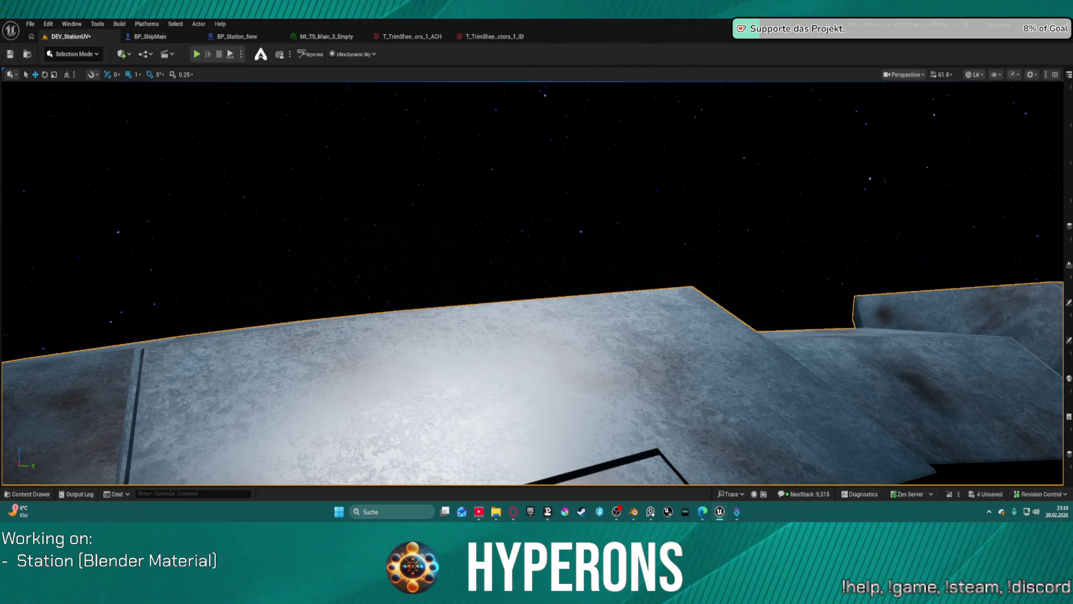
{"action": "mouse_move", "coordinate": [259, 96]}
{"action": "left_mouse_down"}
{"action": "mouse_move", "coordinate": [264, 229]}
{"action": "mouse_move", "coordinate": [260, 154]}
{"action": "mouse_move", "coordinate": [262, 201]}
{"action": "mouse_move", "coordinate": [273, 201]}
{"action": "left_mouse_up"}
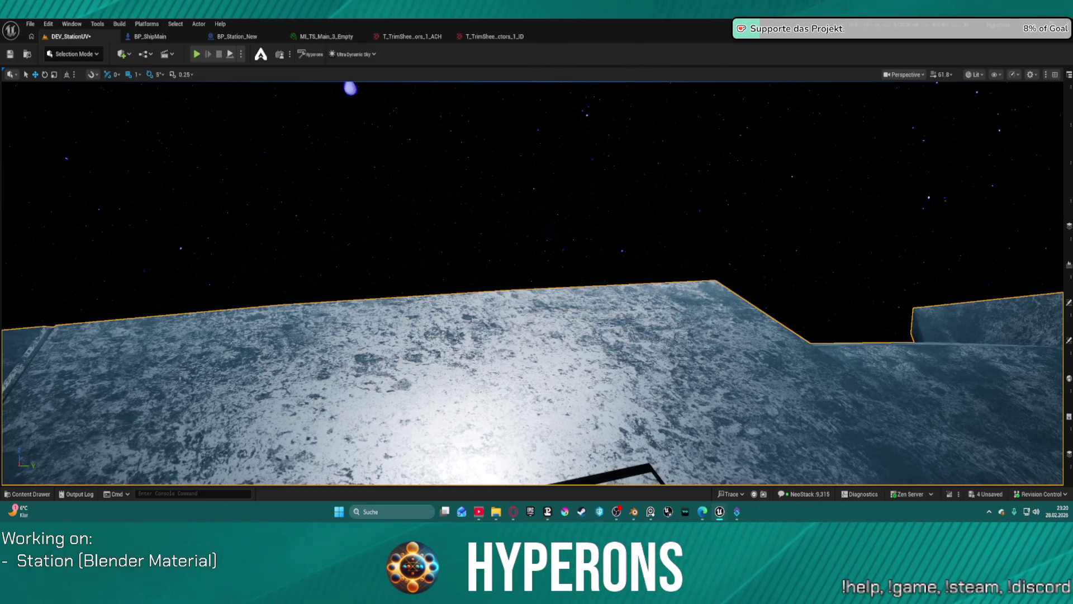
{"action": "left_click_drag", "start_coordinate": [548, 83], "coordinate": [549, 475]}
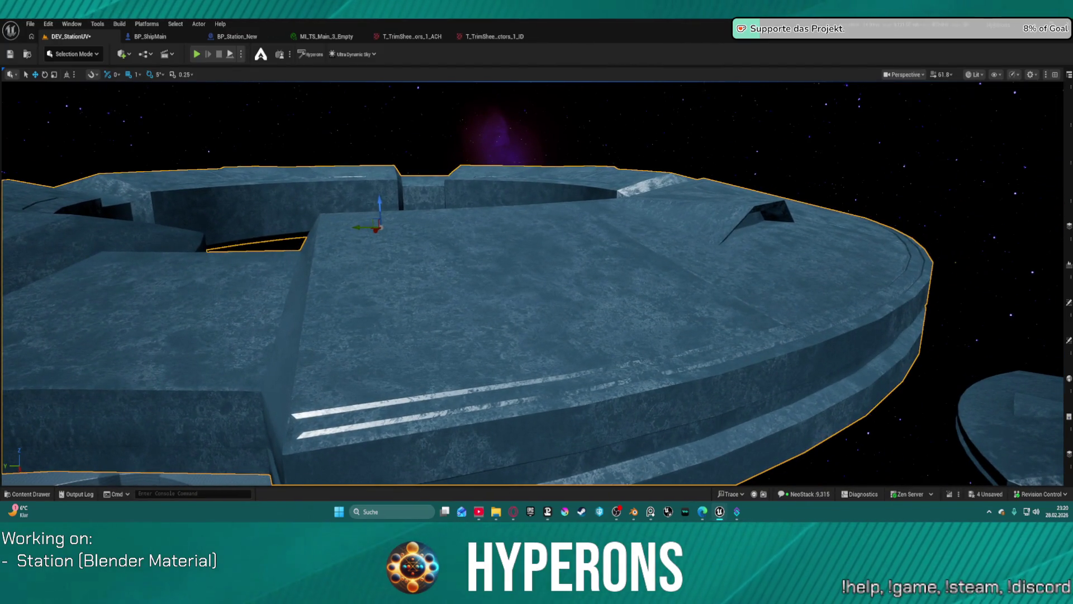
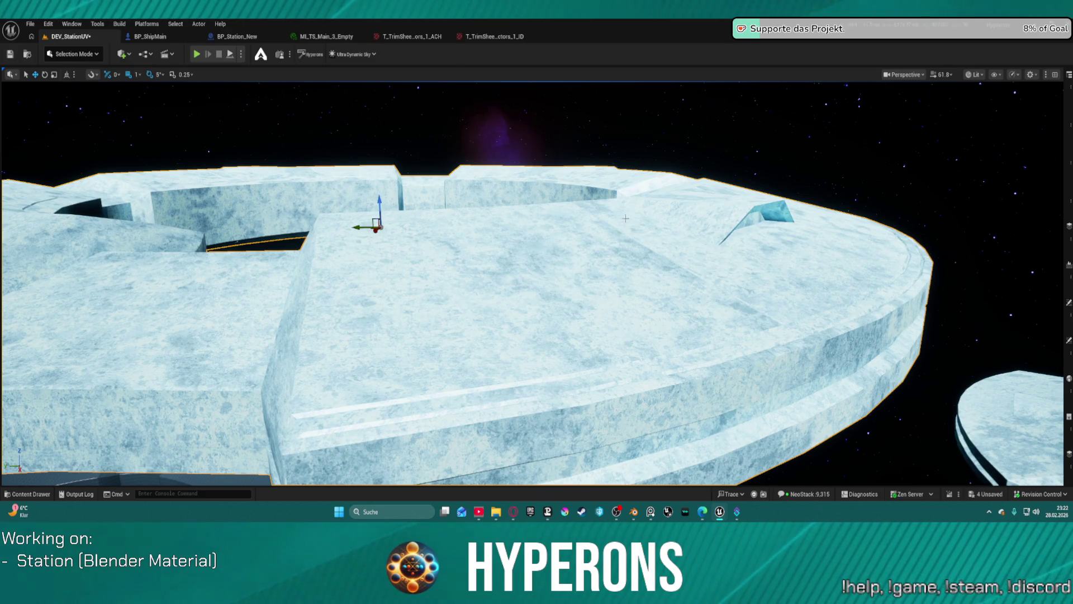
Tilt the view down across the station deck to review the new blue metal trim-sheet texture.
{"action": "left_click_drag", "start_coordinate": [625, 218], "coordinate": [632, 294]}
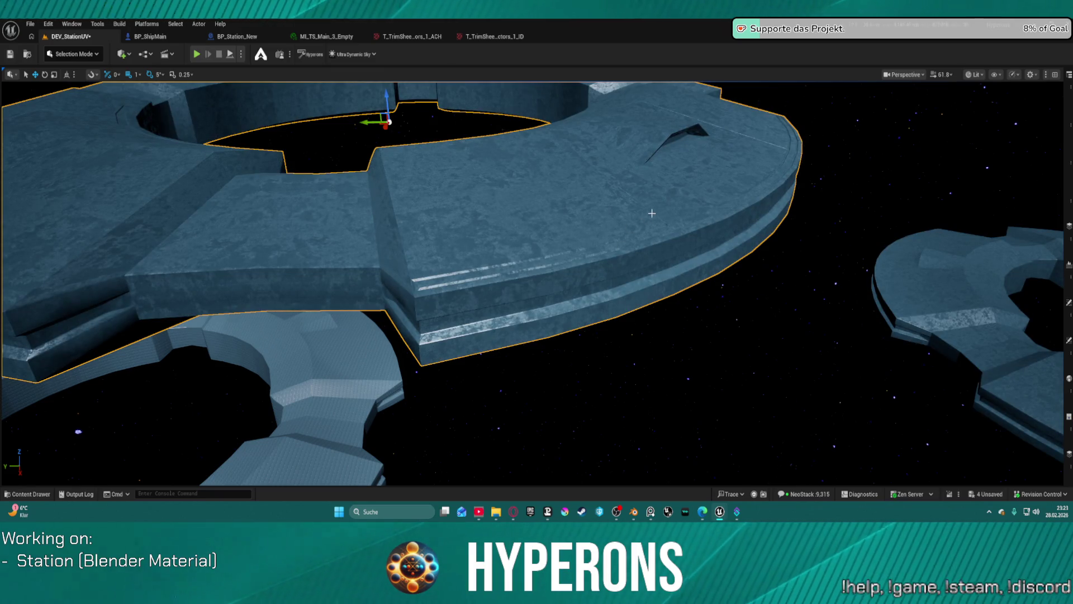
{"action": "scroll", "coordinate": [503, 354], "scroll_direction": "down", "scroll_amount": 5}
{"action": "scroll", "coordinate": [531, 283], "scroll_direction": "up", "scroll_amount": 10}
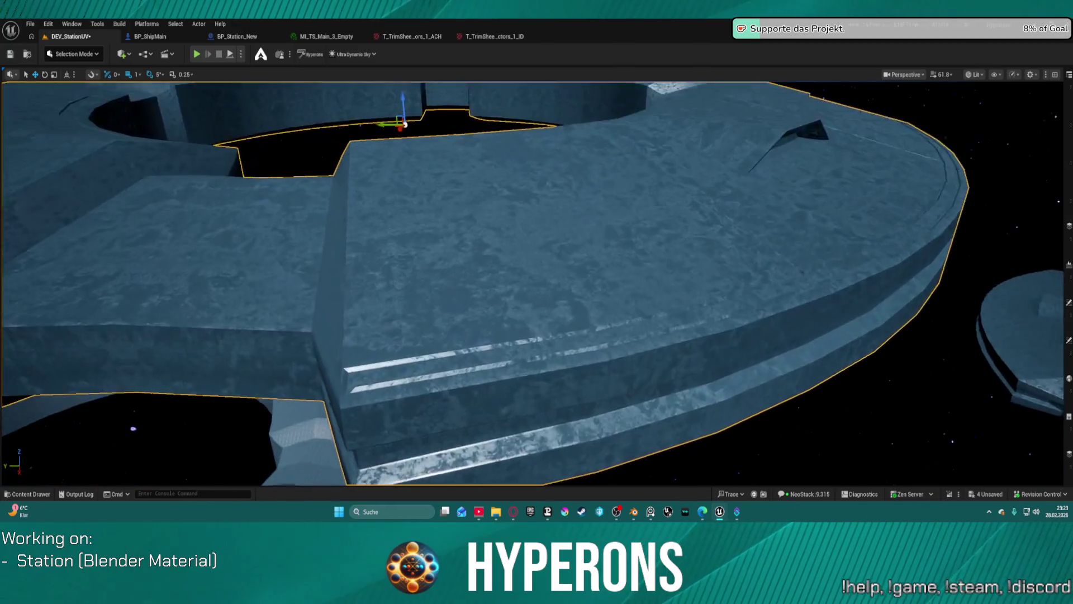
{"action": "scroll", "coordinate": [531, 284], "scroll_direction": "down", "scroll_amount": 5}
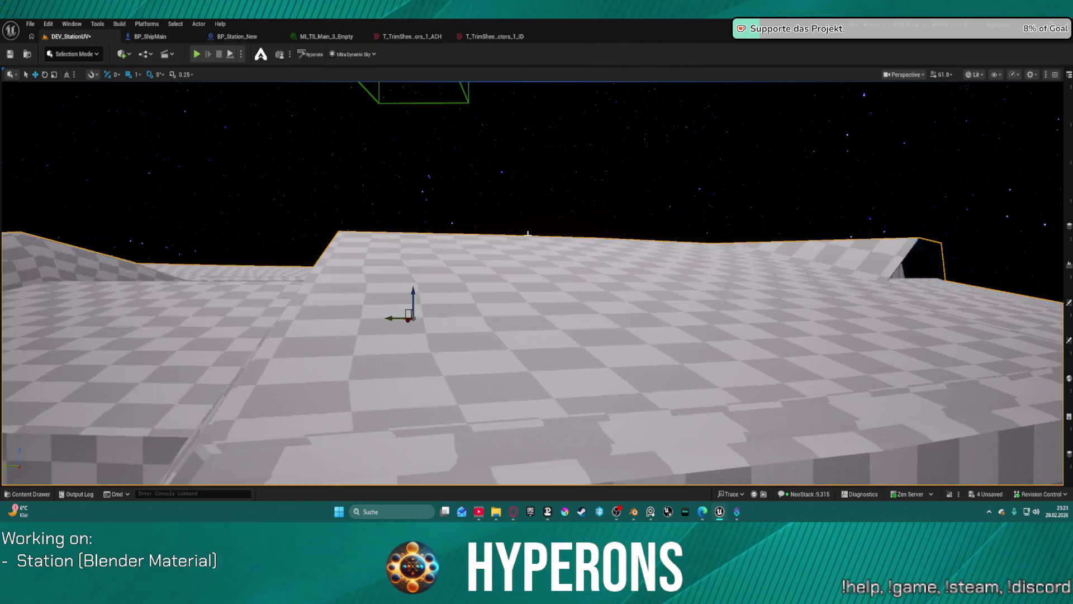
{"action": "scroll", "coordinate": [523, 230], "scroll_direction": "down", "scroll_amount": 10}
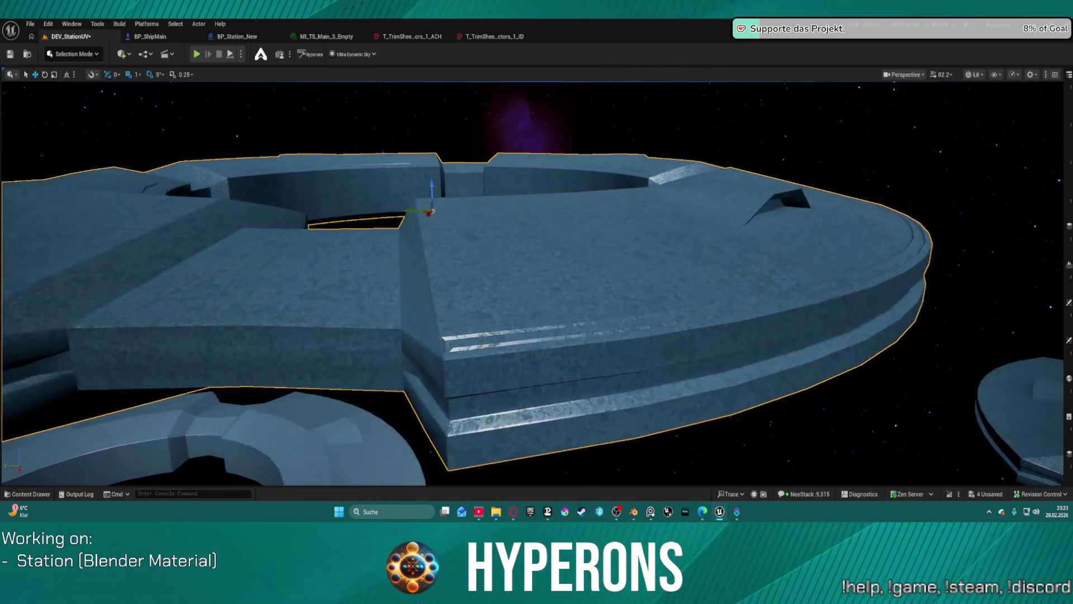
{"action": "scroll", "coordinate": [523, 280], "scroll_direction": "down", "scroll_amount": 5}
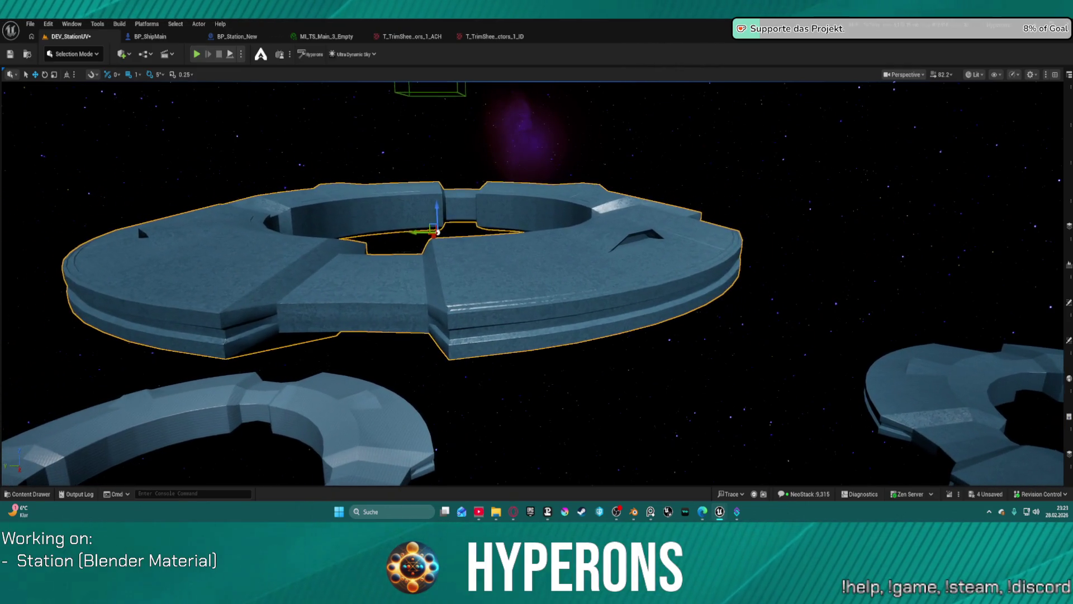
{"action": "scroll", "coordinate": [532, 280], "scroll_direction": "up", "scroll_amount": 10}
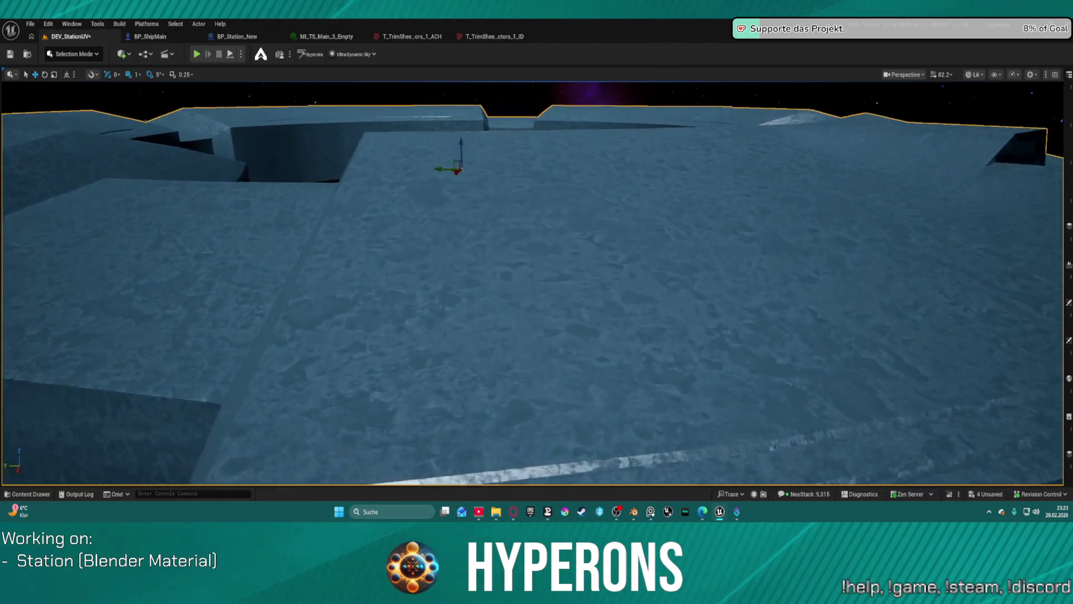
{"action": "scroll", "coordinate": [532, 280], "scroll_direction": "down", "scroll_amount": 3}
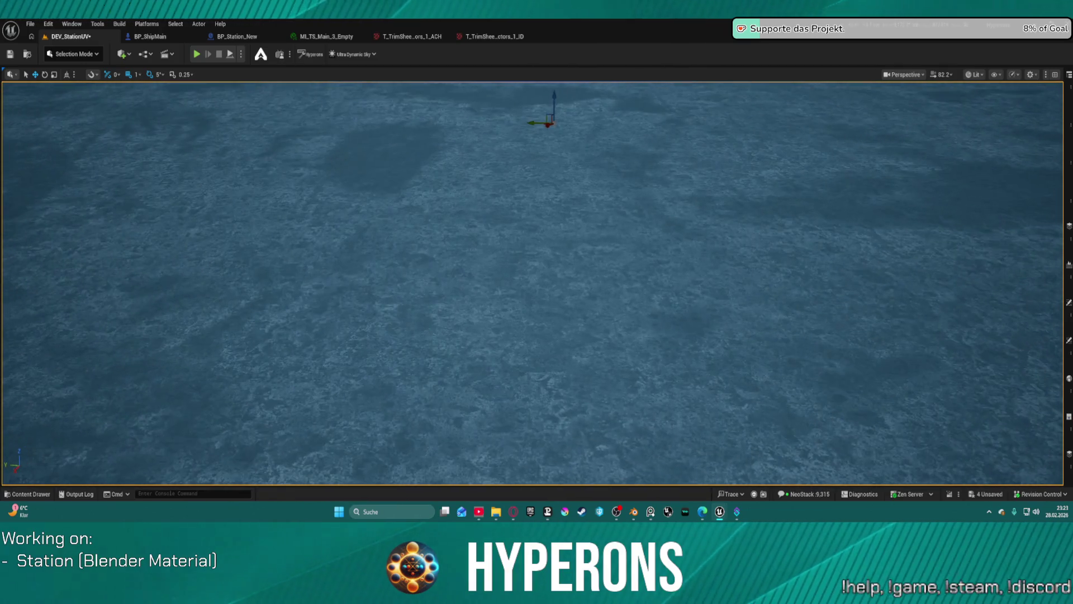
{"action": "scroll", "coordinate": [532, 279], "scroll_direction": "up", "scroll_amount": 3}
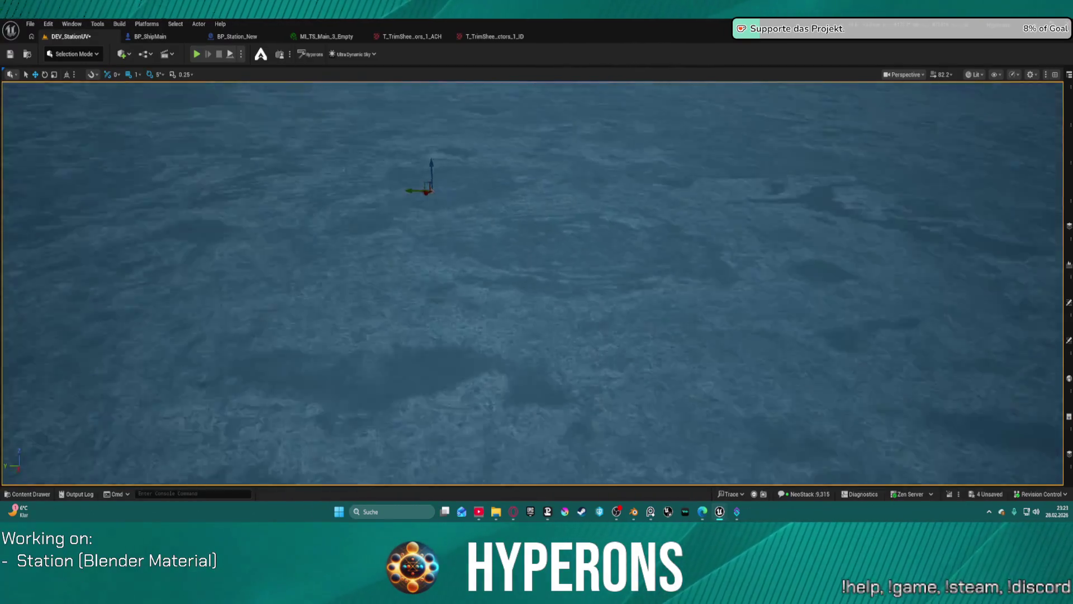
{"action": "scroll", "coordinate": [532, 279], "scroll_direction": "down", "scroll_amount": 8}
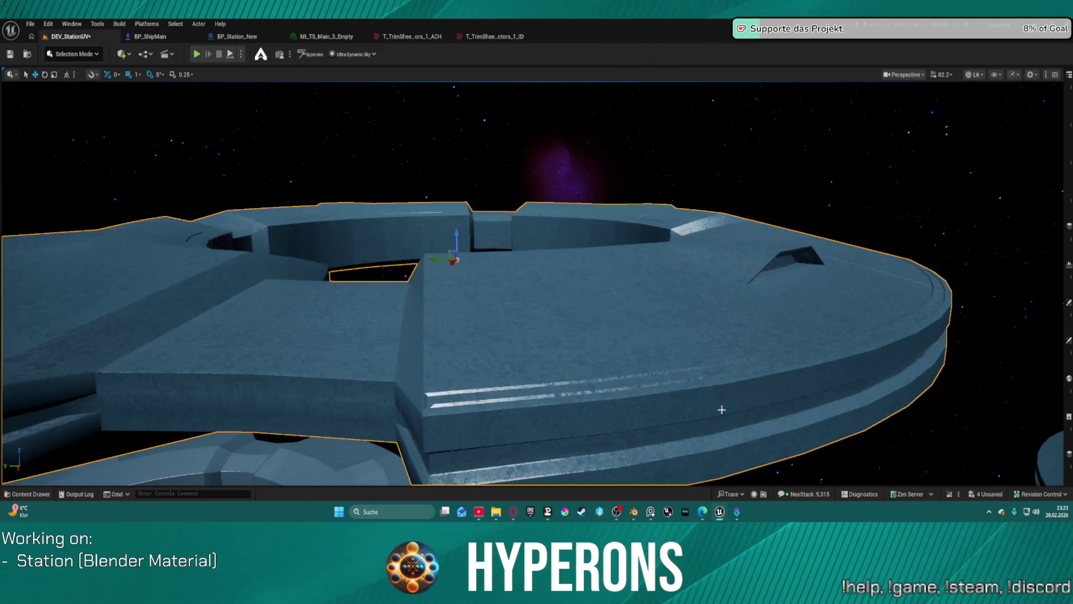
{"action": "scroll", "coordinate": [712, 408], "scroll_direction": "up", "scroll_amount": 8}
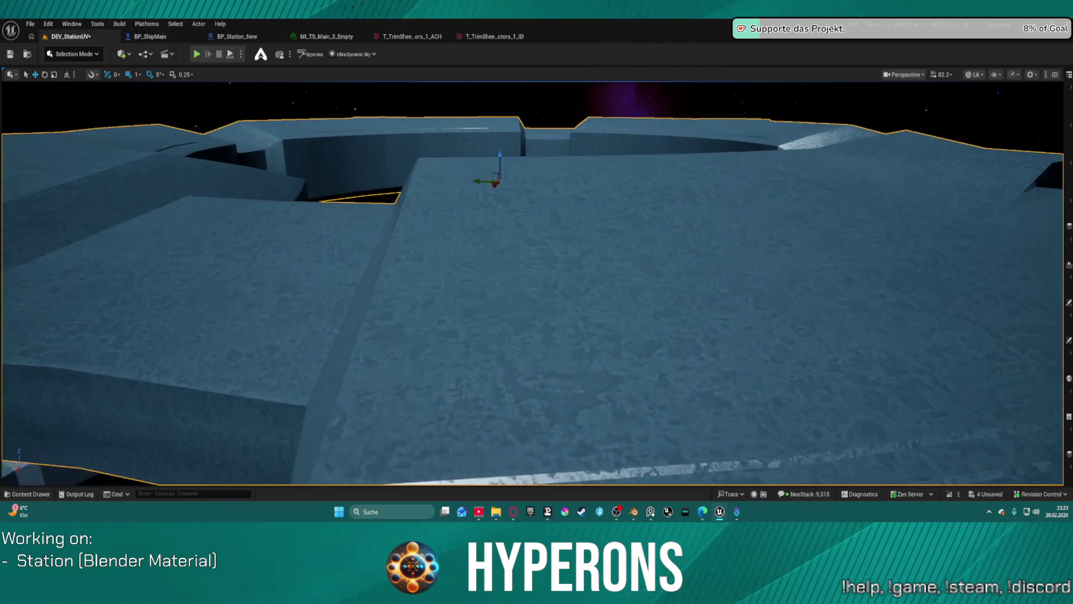
{"action": "scroll", "coordinate": [462, 113], "scroll_direction": "down", "scroll_amount": 10}
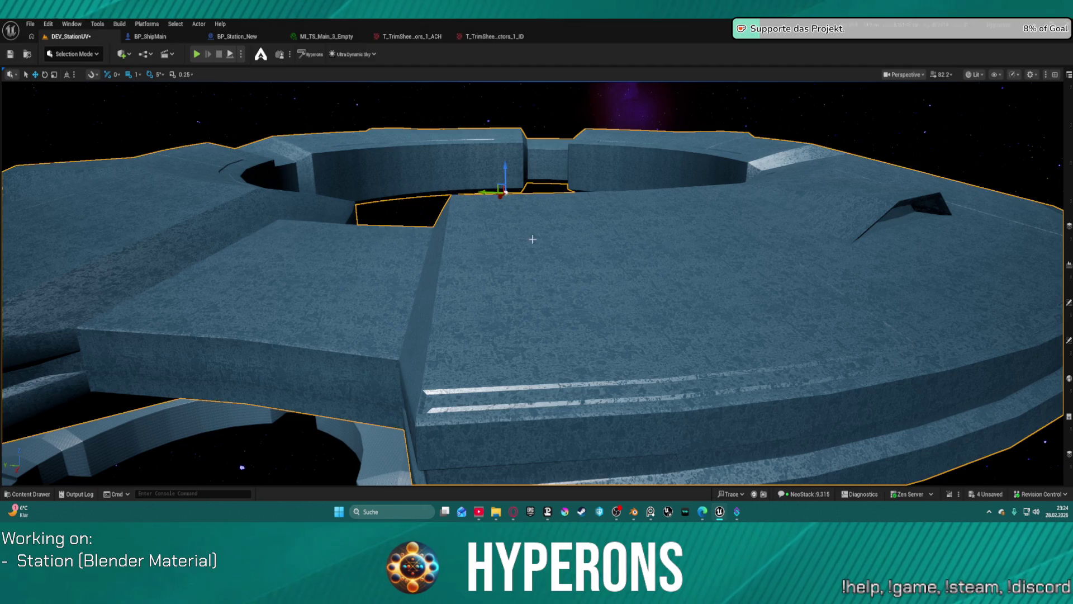
{"action": "scroll", "coordinate": [540, 283], "scroll_direction": "up", "scroll_amount": 5}
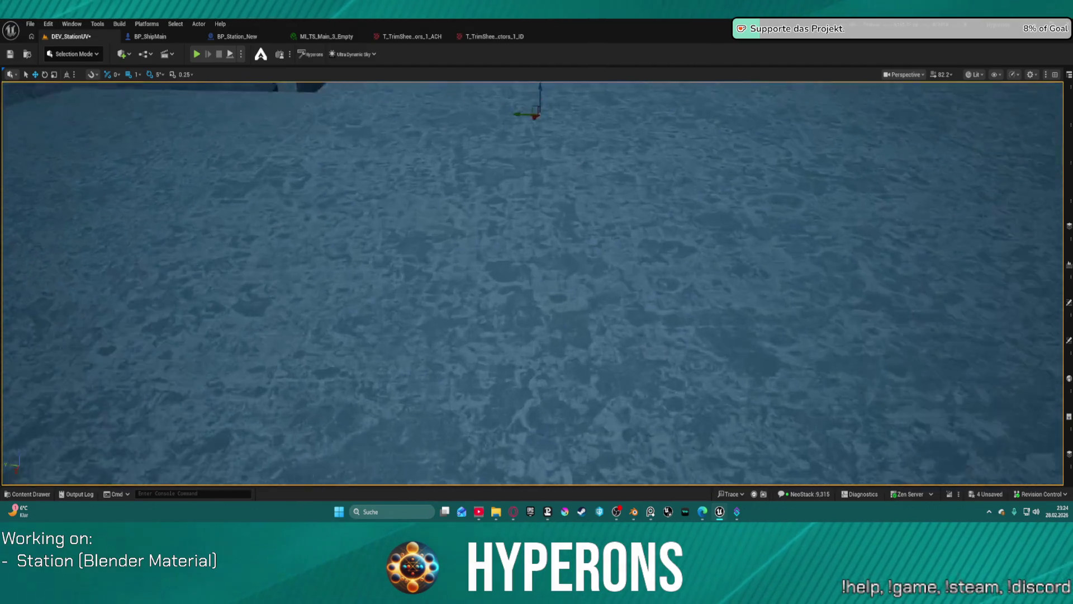
{"action": "scroll", "coordinate": [532, 284], "scroll_direction": "down", "scroll_amount": 8}
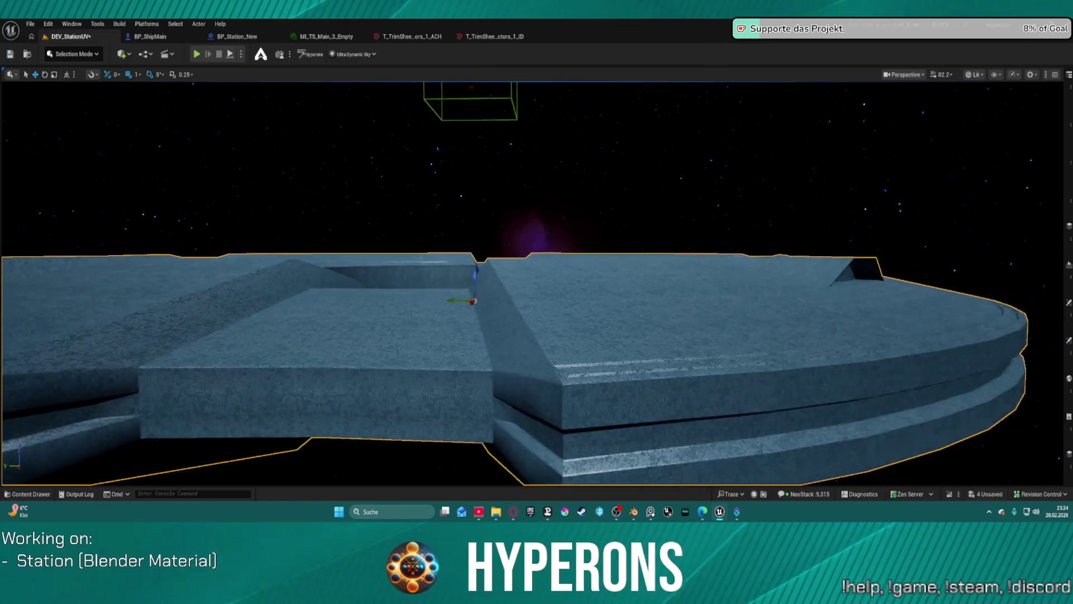
{"action": "scroll", "coordinate": [546, 269], "scroll_direction": "up", "scroll_amount": 8}
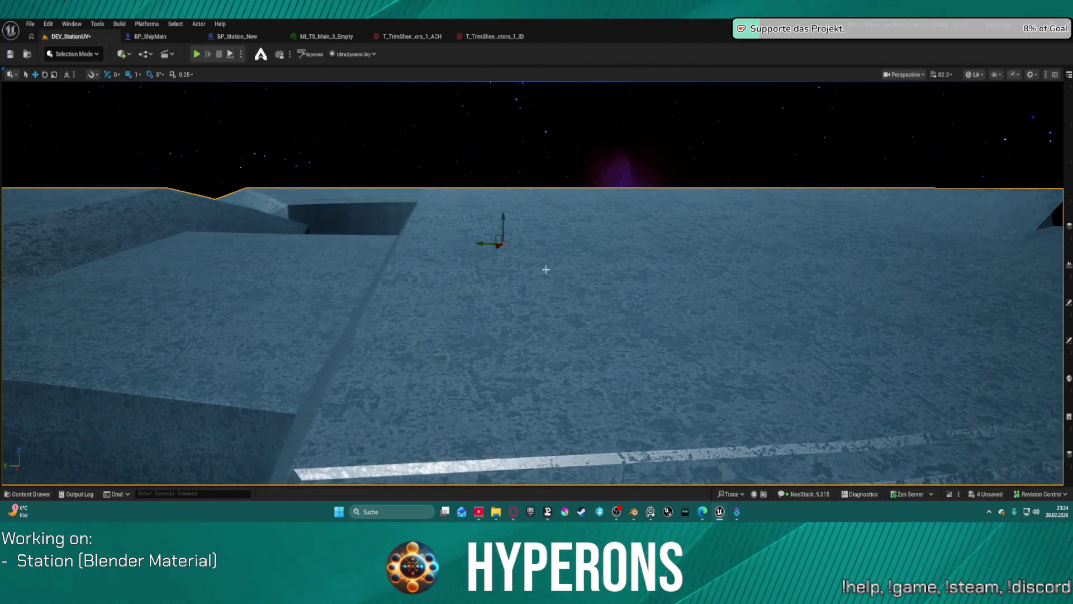
{"action": "left_click_drag", "start_coordinate": [546, 269], "coordinate": [539, 270]}
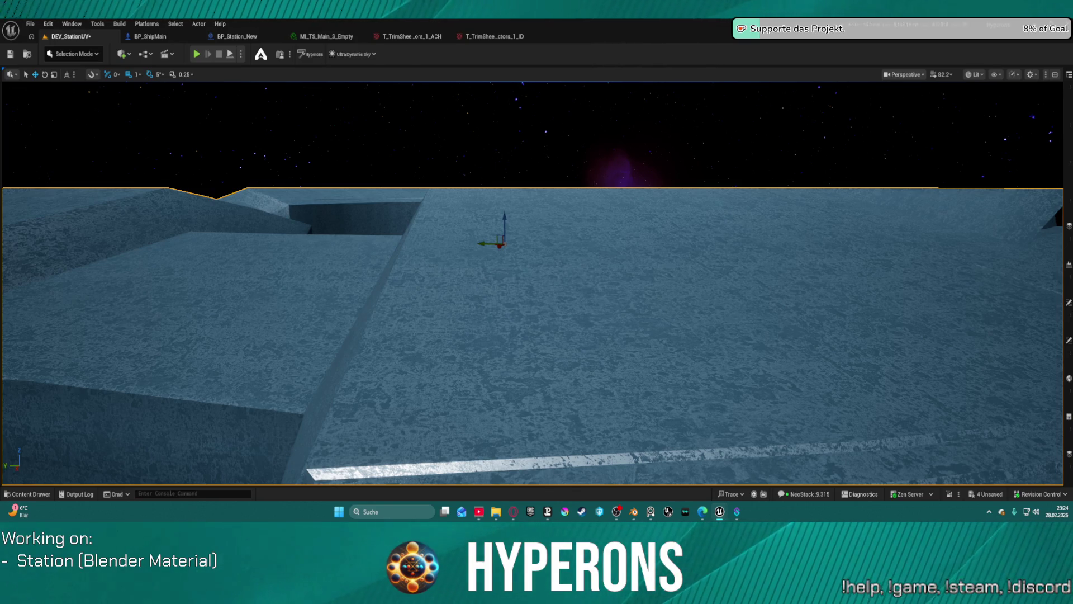
{"action": "key", "text": "ctrl+z"}
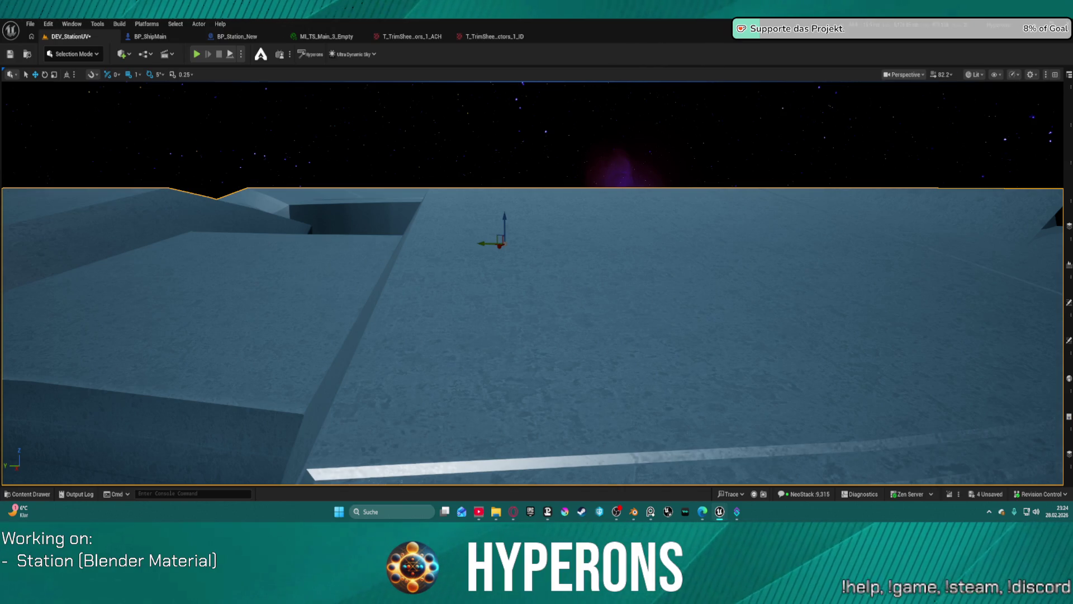
Dolly the camera in and out over the blue station hull.
{"action": "scroll", "coordinate": [532, 282], "scroll_direction": "down", "scroll_amount": 10}
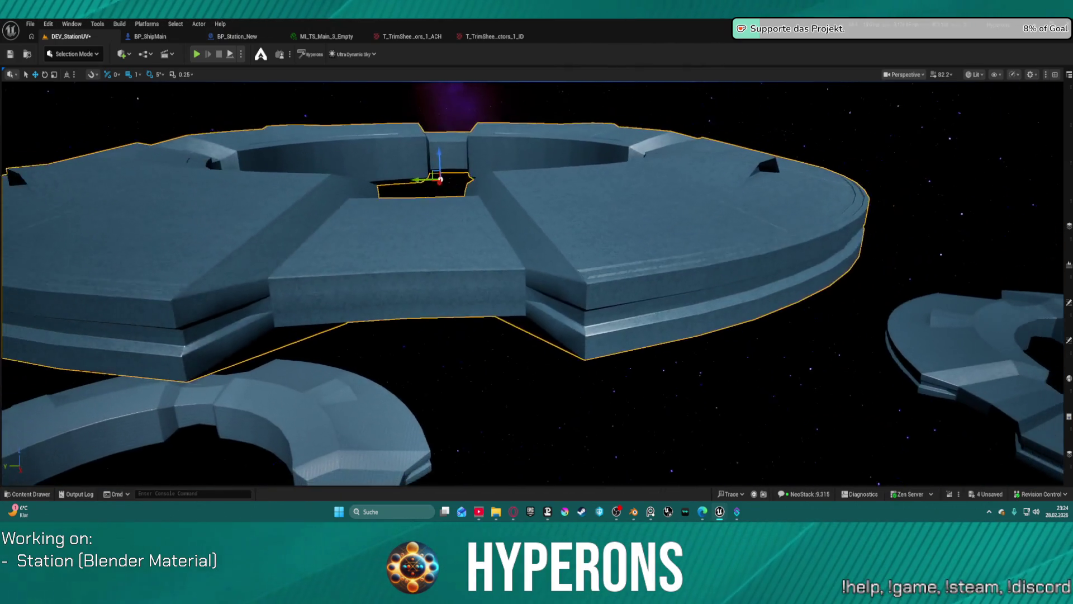
{"action": "scroll", "coordinate": [632, 88], "scroll_direction": "up", "scroll_amount": 5}
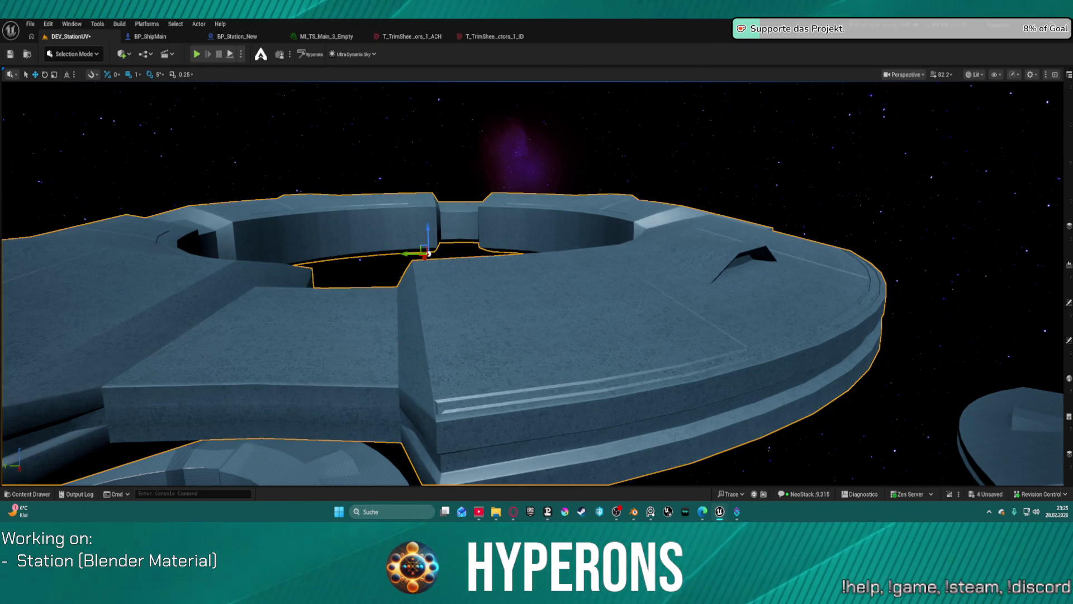
{"action": "scroll", "coordinate": [533, 284], "scroll_direction": "up", "scroll_amount": 5}
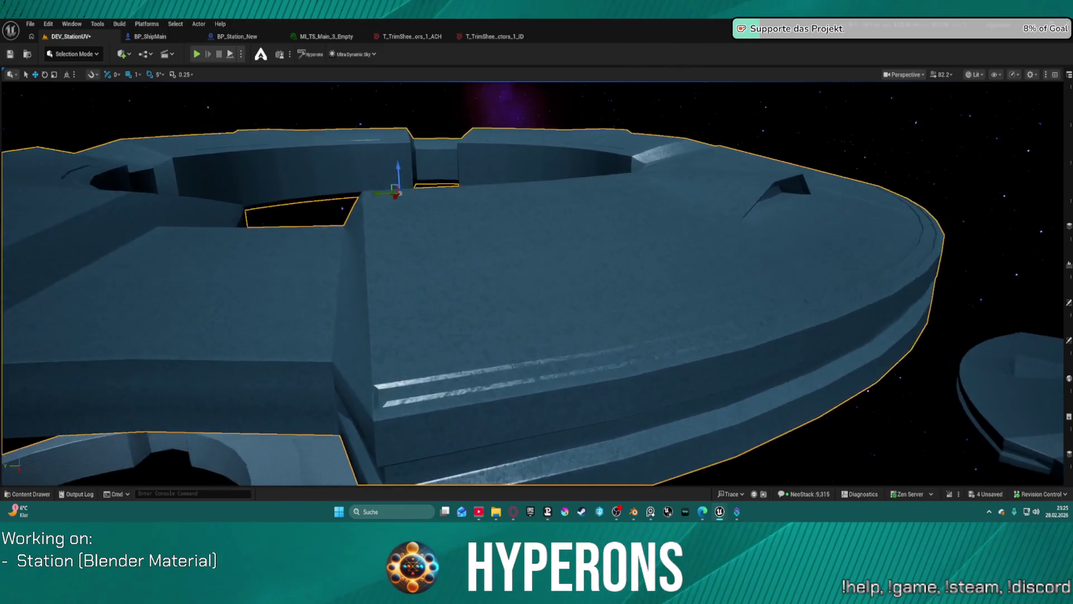
{"action": "scroll", "coordinate": [533, 283], "scroll_direction": "up", "scroll_amount": 5}
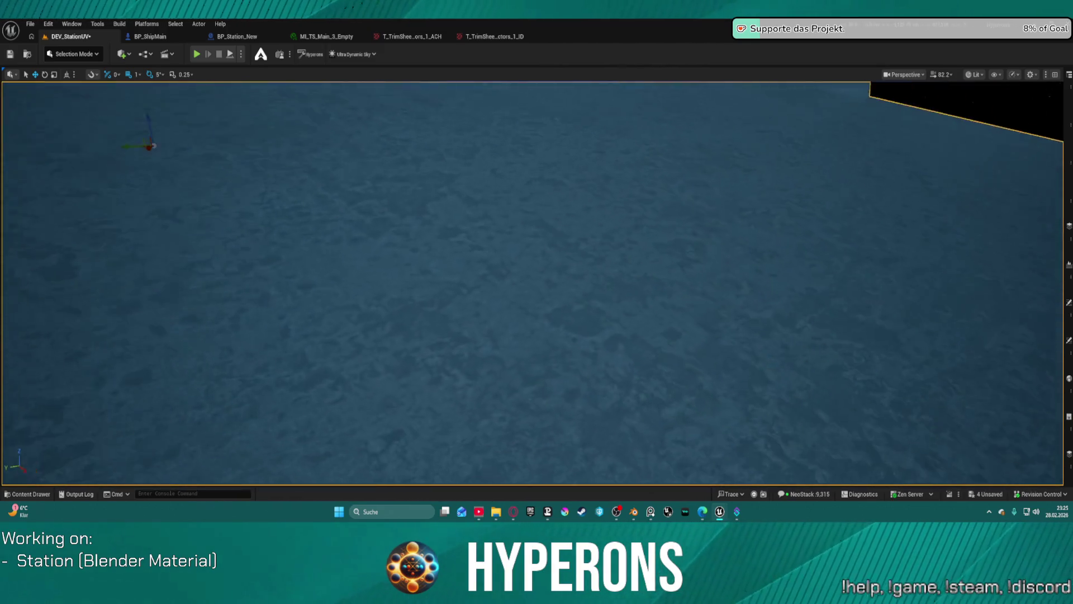
{"action": "scroll", "coordinate": [532, 283], "scroll_direction": "down", "scroll_amount": 5}
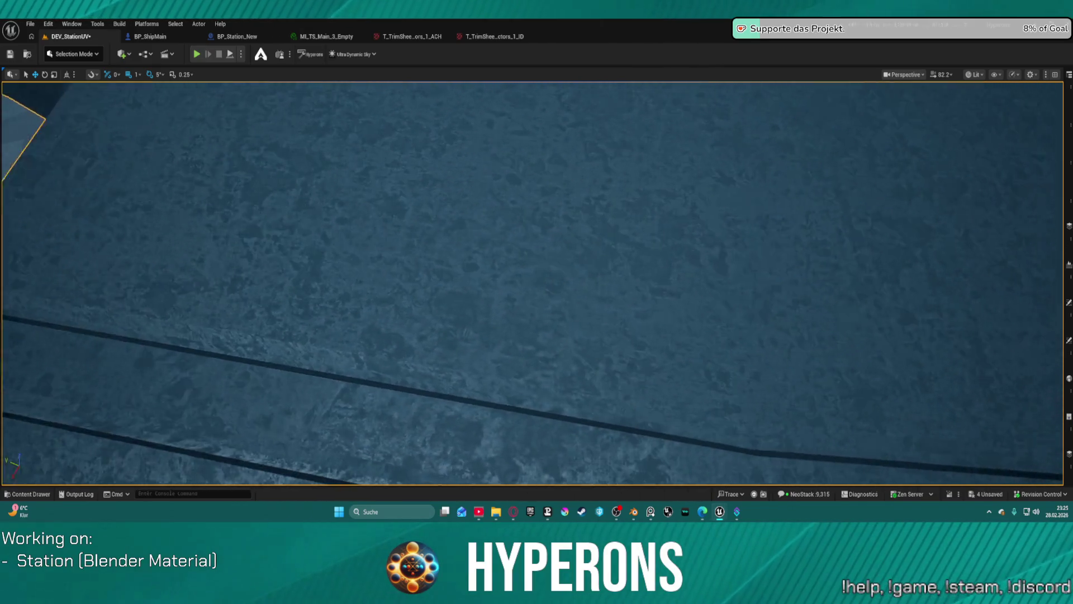
{"action": "scroll", "coordinate": [532, 284], "scroll_direction": "down", "scroll_amount": 5}
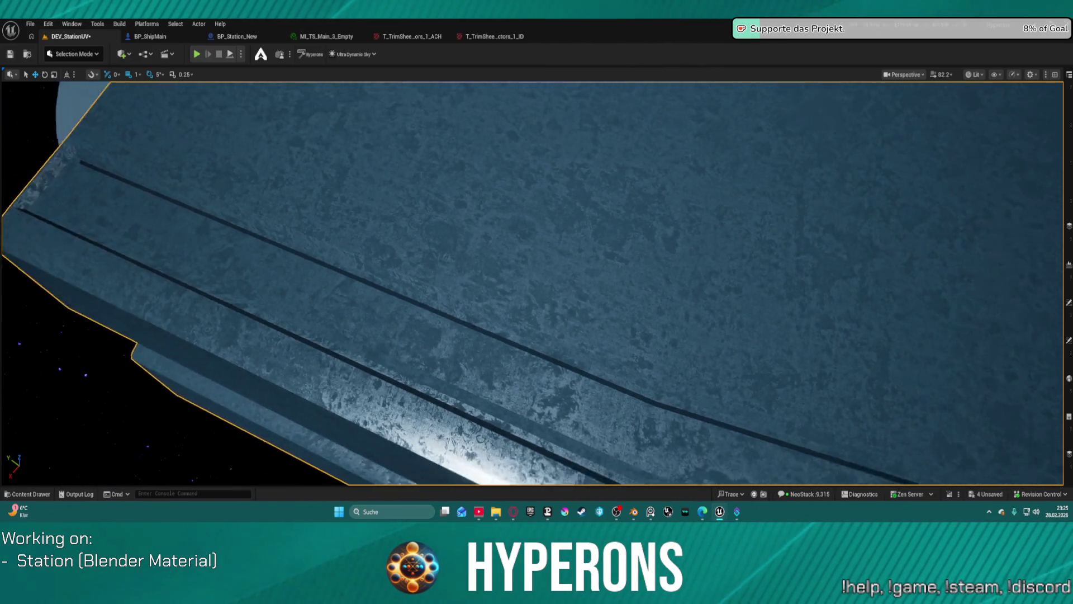
Pull back to see the station edge against space, then fly in until the hull fills the view.
{"action": "key", "text": "f"}
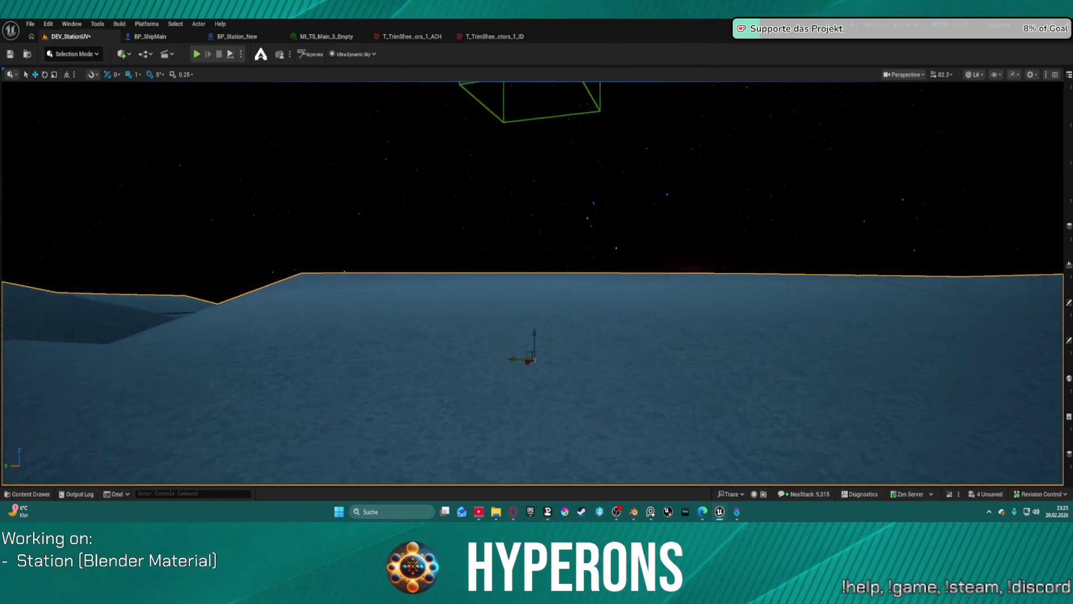
{"action": "scroll", "coordinate": [532, 283], "scroll_direction": "down", "scroll_amount": 3}
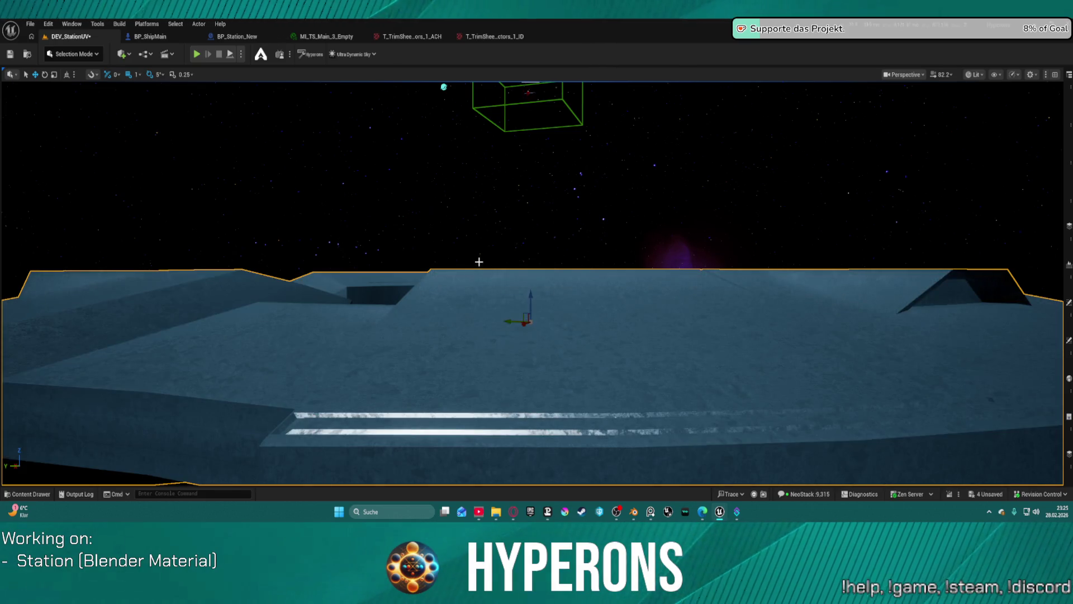
{"action": "mouse_move", "coordinate": [479, 262]}
{"action": "left_mouse_down"}
{"action": "mouse_move", "coordinate": [486, 327]}
{"action": "mouse_move", "coordinate": [511, 267]}
{"action": "mouse_move", "coordinate": [520, 305]}
{"action": "left_mouse_up"}
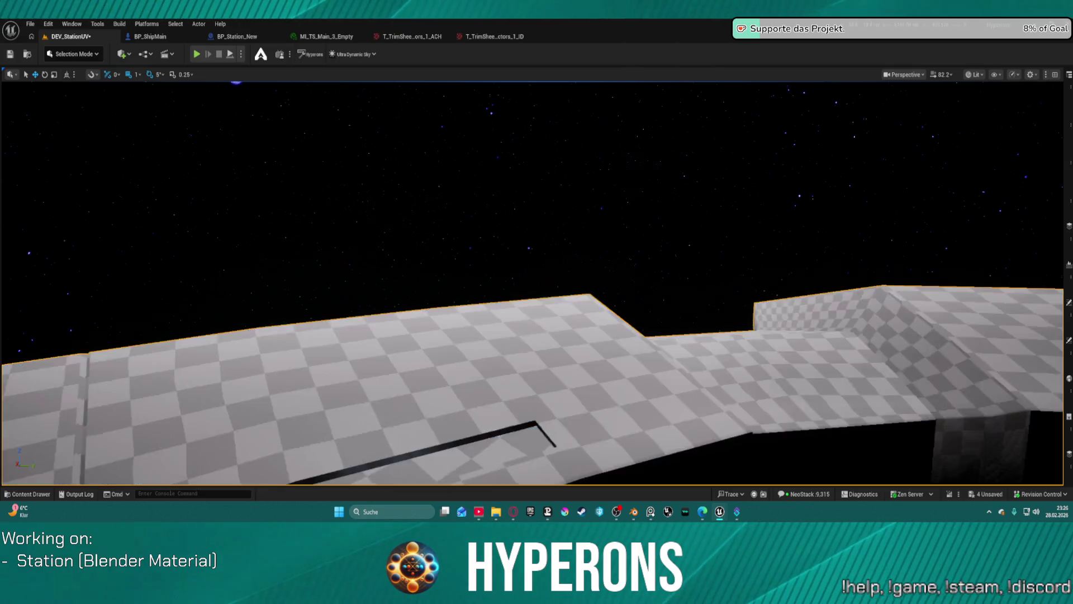
Tilt the view up to show starfield above the weathered blue hull with its stronger wear patches.
{"action": "mouse_move", "coordinate": [539, 225]}
{"action": "left_mouse_down"}
{"action": "mouse_move", "coordinate": [539, 188]}
{"action": "mouse_move", "coordinate": [539, 269]}
{"action": "mouse_move", "coordinate": [483, 267]}
{"action": "mouse_move", "coordinate": [525, 271]}
{"action": "mouse_move", "coordinate": [566, 333]}
{"action": "left_mouse_up"}
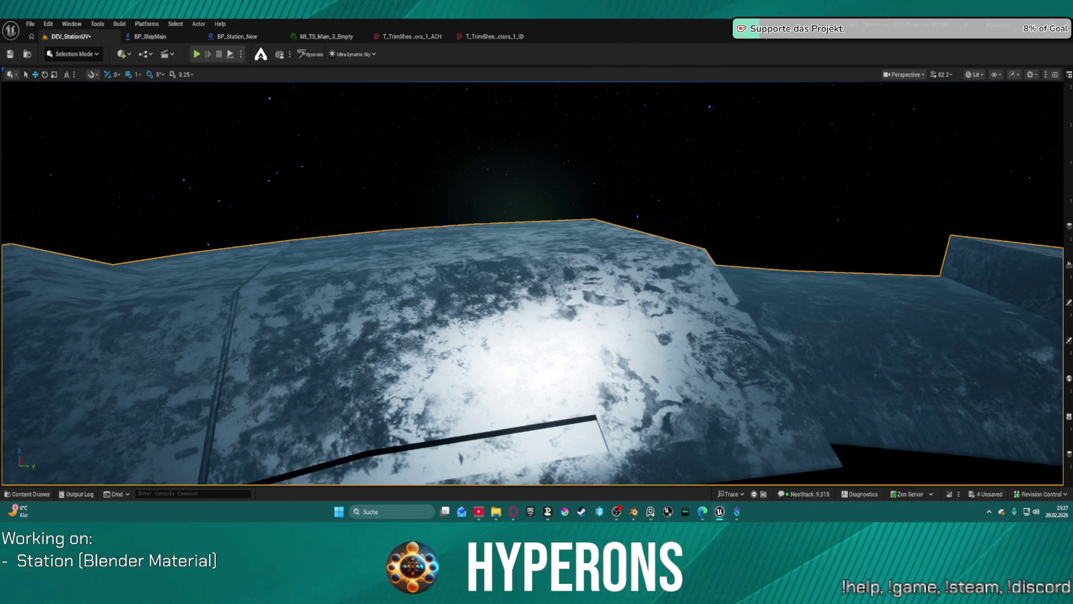
{"action": "left_click_drag", "start_coordinate": [532, 91], "coordinate": [532, 91]}
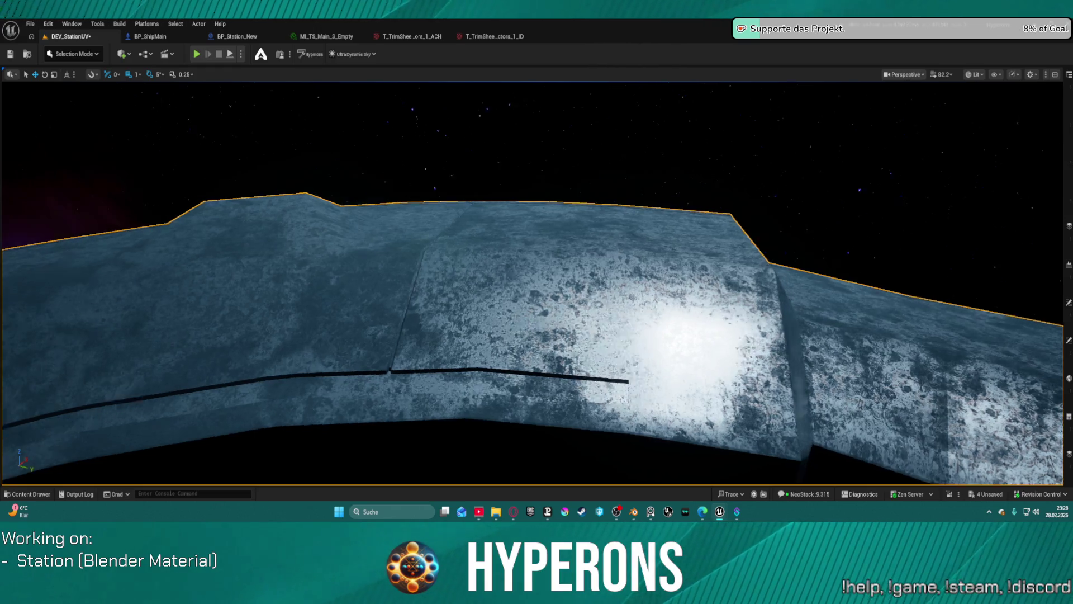
{"action": "mouse_move", "coordinate": [537, 280]}
{"action": "left_mouse_down"}
{"action": "mouse_move", "coordinate": [470, 224]}
{"action": "mouse_move", "coordinate": [385, 199]}
{"action": "left_mouse_up"}
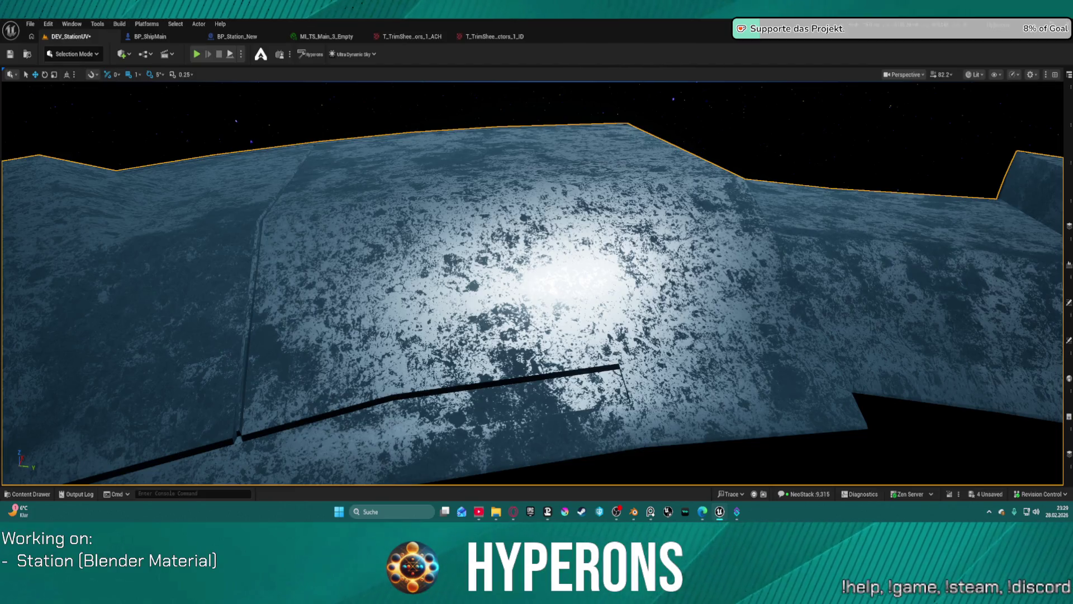
{"action": "mouse_move", "coordinate": [738, 168]}
{"action": "left_mouse_down"}
{"action": "mouse_move", "coordinate": [732, 190]}
{"action": "mouse_move", "coordinate": [721, 145]}
{"action": "mouse_move", "coordinate": [716, 185]}
{"action": "mouse_move", "coordinate": [715, 168]}
{"action": "left_mouse_up"}
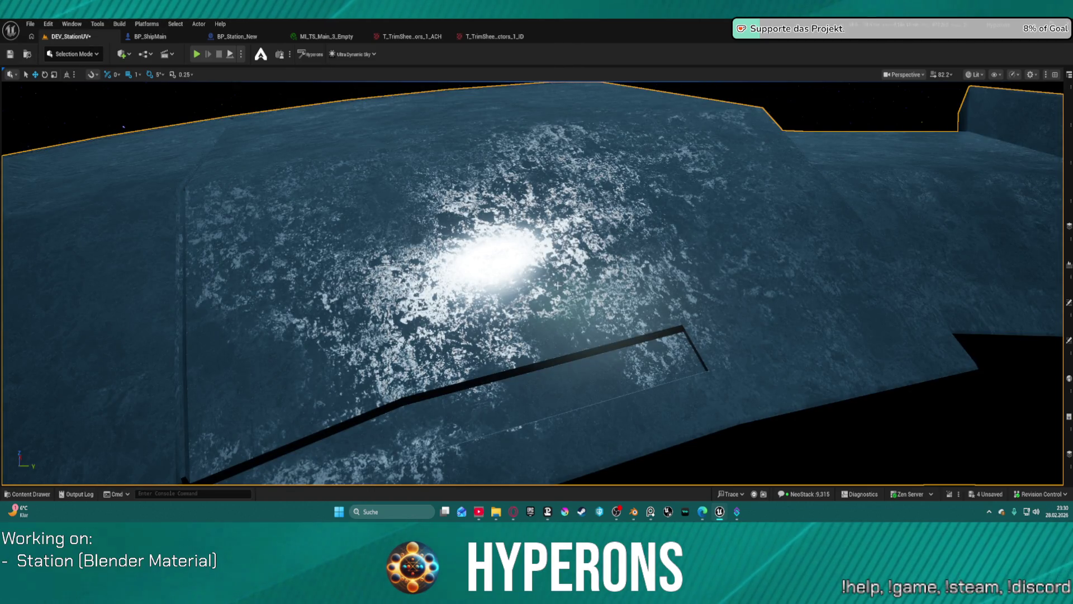
Fly low across the weathered blue surface for close-ups, then frame the whole ring station with F.
{"action": "mouse_move", "coordinate": [536, 280]}
{"action": "left_mouse_down"}
{"action": "mouse_move", "coordinate": [536, 302]}
{"action": "mouse_move", "coordinate": [537, 246]}
{"action": "mouse_move", "coordinate": [565, 238]}
{"action": "mouse_move", "coordinate": [571, 217]}
{"action": "left_mouse_up"}
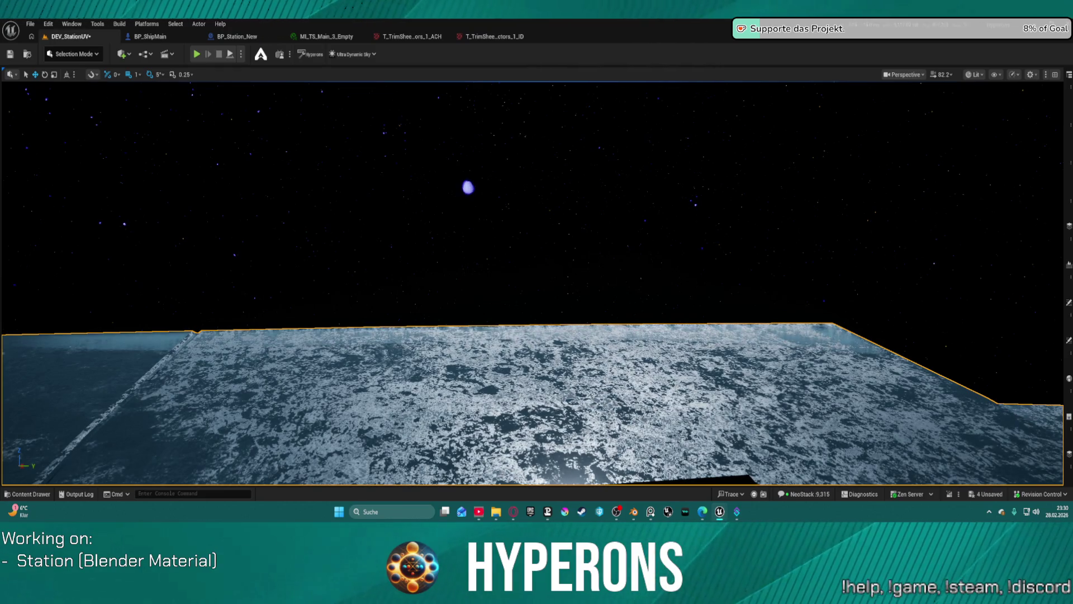
{"action": "key", "text": "w"}
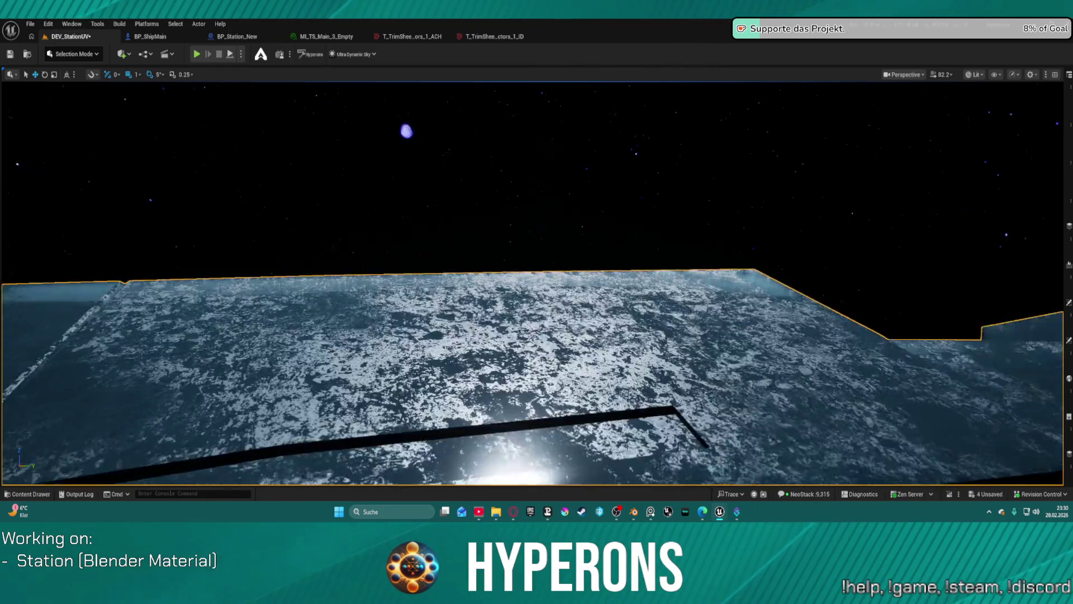
{"action": "key", "text": "s"}
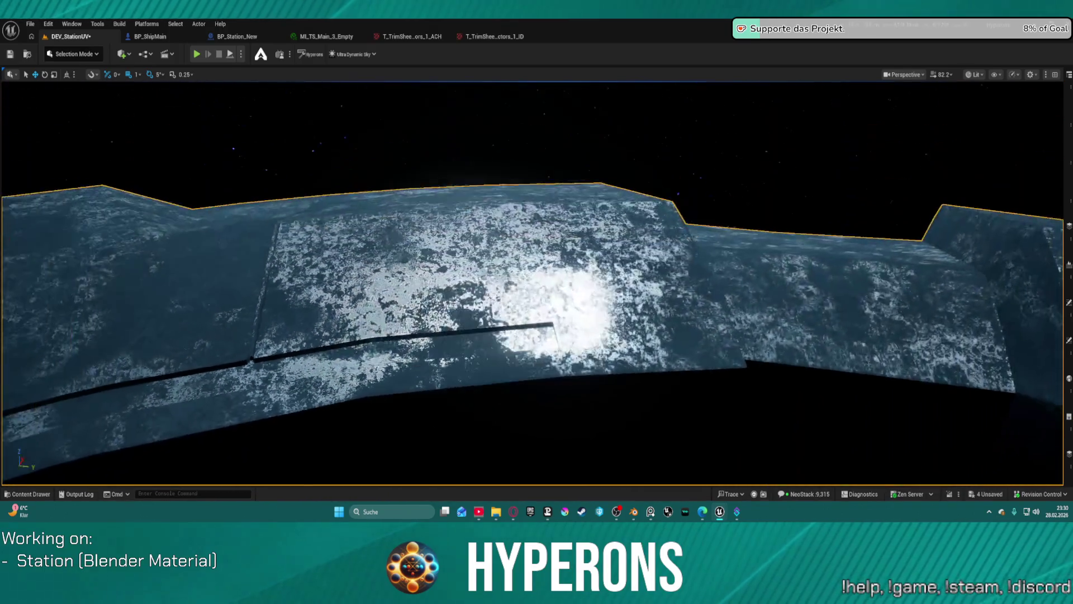
{"action": "key", "text": "w"}
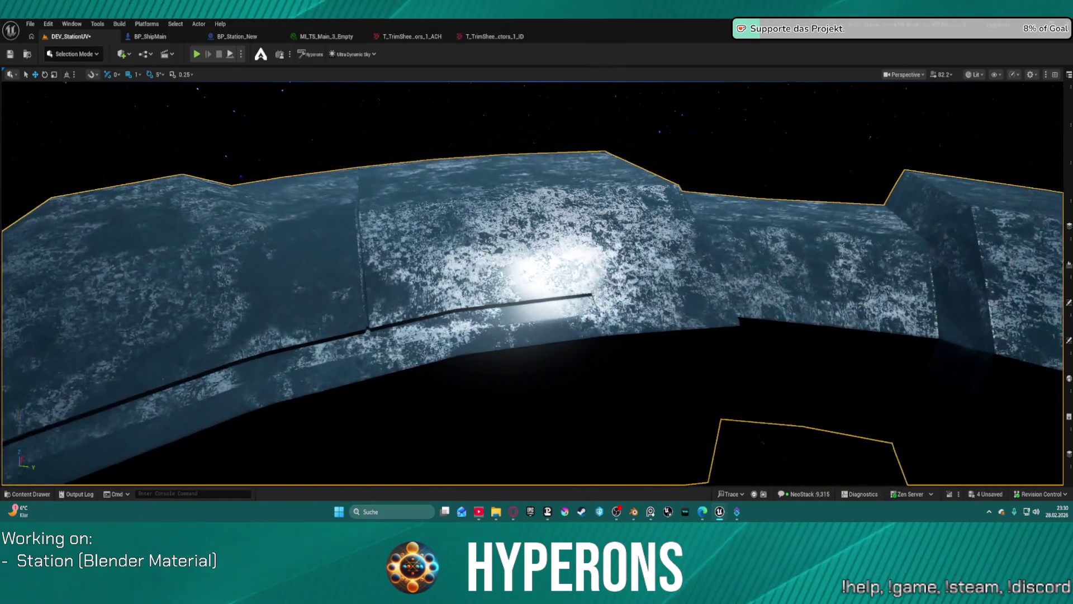
{"action": "key", "text": "d"}
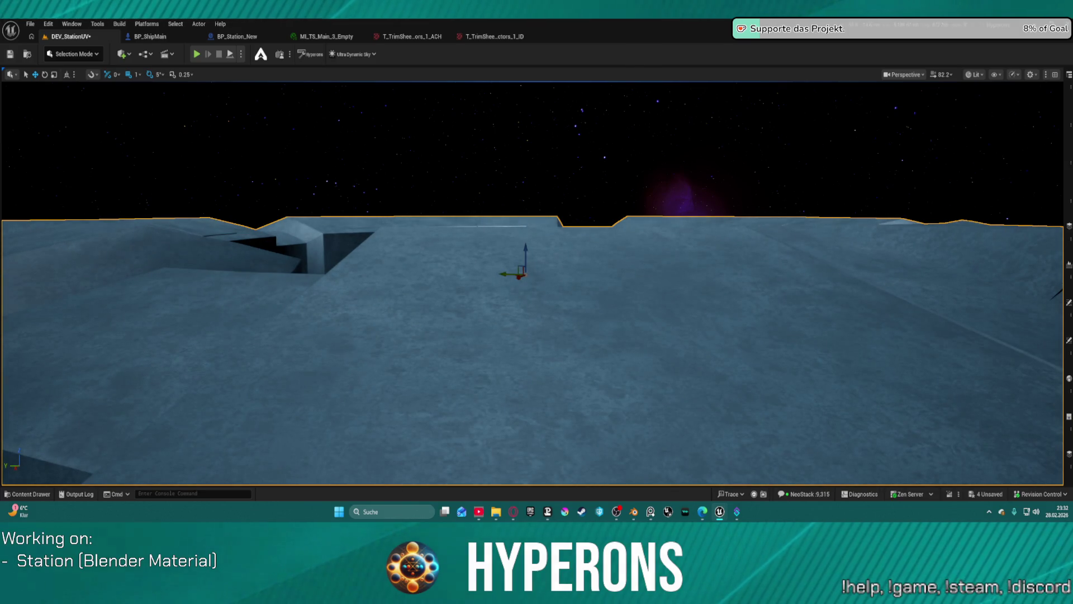
{"action": "key", "text": "f"}
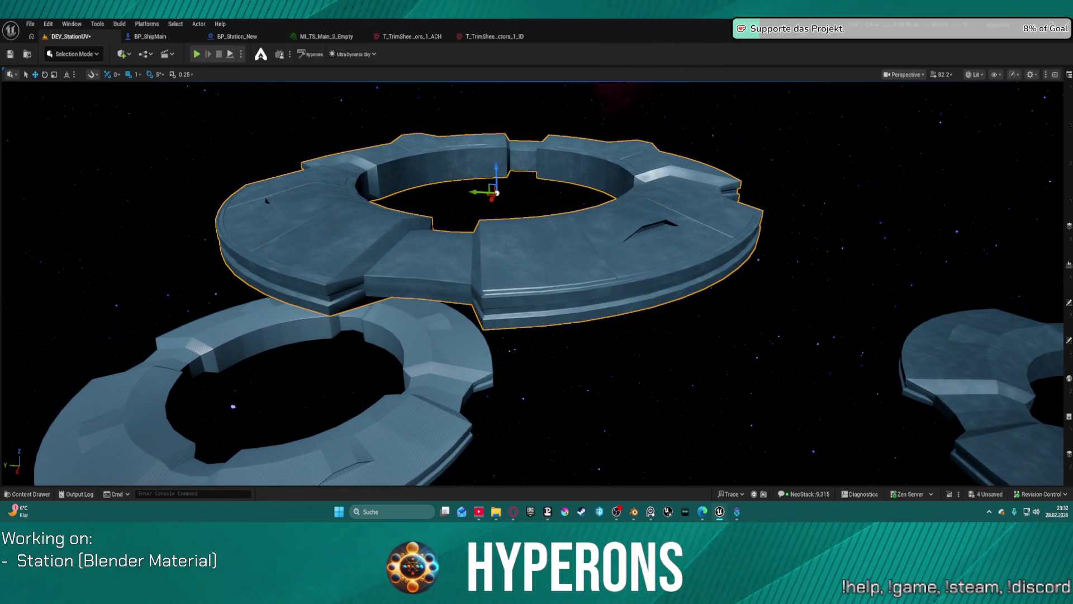
Pull back from the pale hull and swing around to a station section above the lower ring.
{"action": "scroll", "coordinate": [496, 252], "scroll_direction": "up", "scroll_amount": 5}
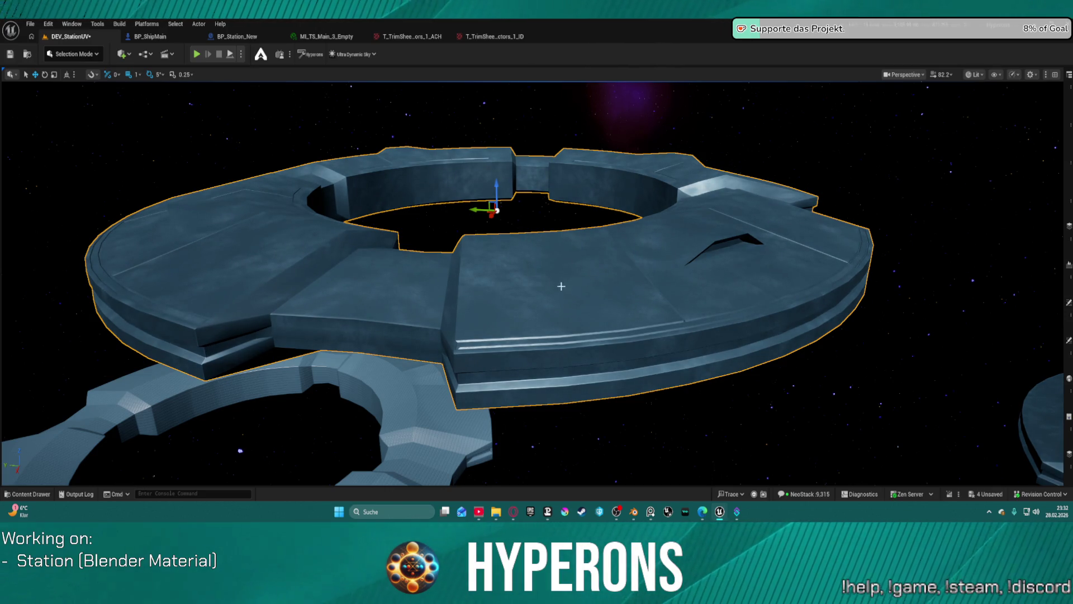
{"action": "scroll", "coordinate": [560, 285], "scroll_direction": "up", "scroll_amount": 5}
{"action": "scroll", "coordinate": [534, 283], "scroll_direction": "up", "scroll_amount": 10}
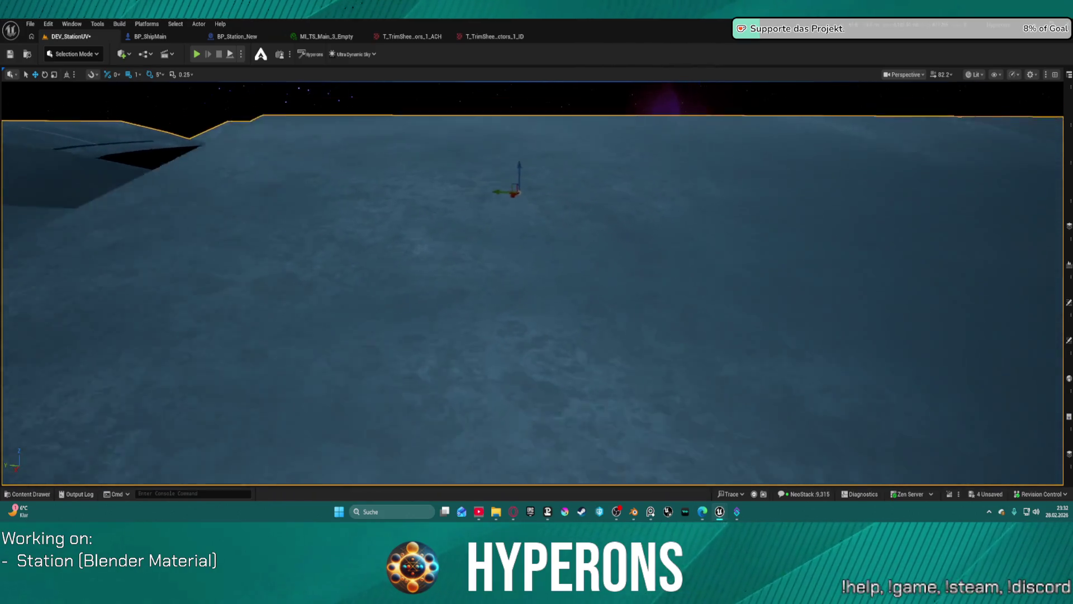
{"action": "scroll", "coordinate": [533, 283], "scroll_direction": "up", "scroll_amount": 10}
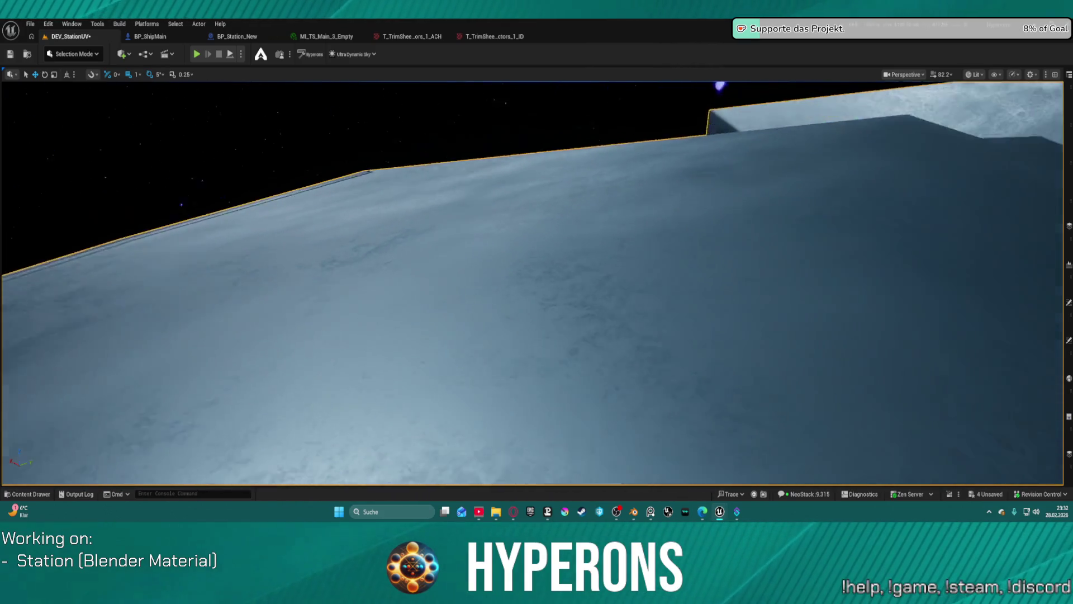
{"action": "scroll", "coordinate": [533, 284], "scroll_direction": "up", "scroll_amount": 10}
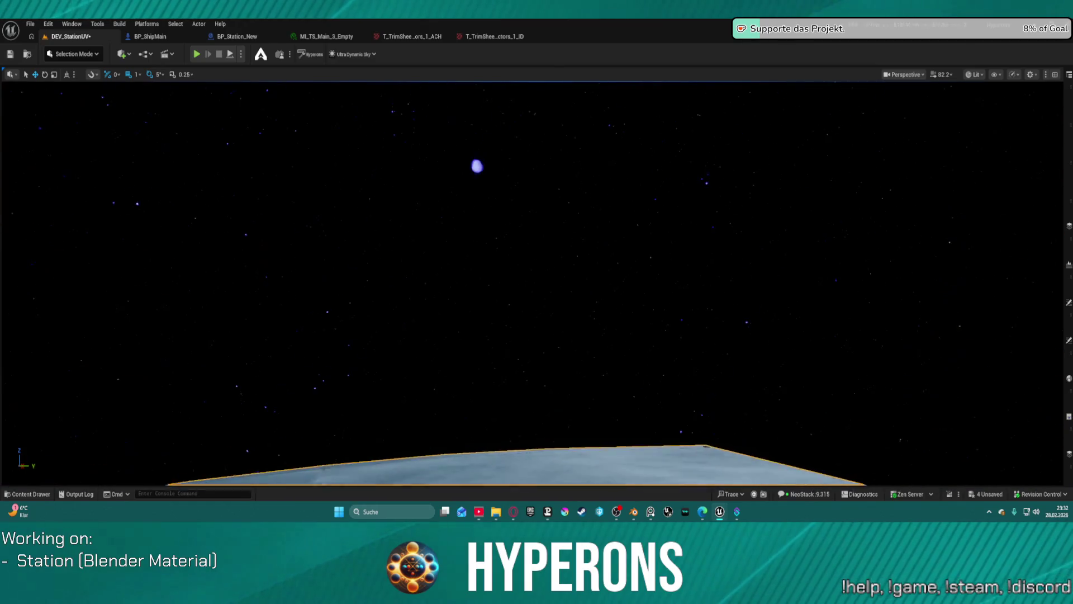
{"action": "scroll", "coordinate": [564, 275], "scroll_direction": "up", "scroll_amount": 5}
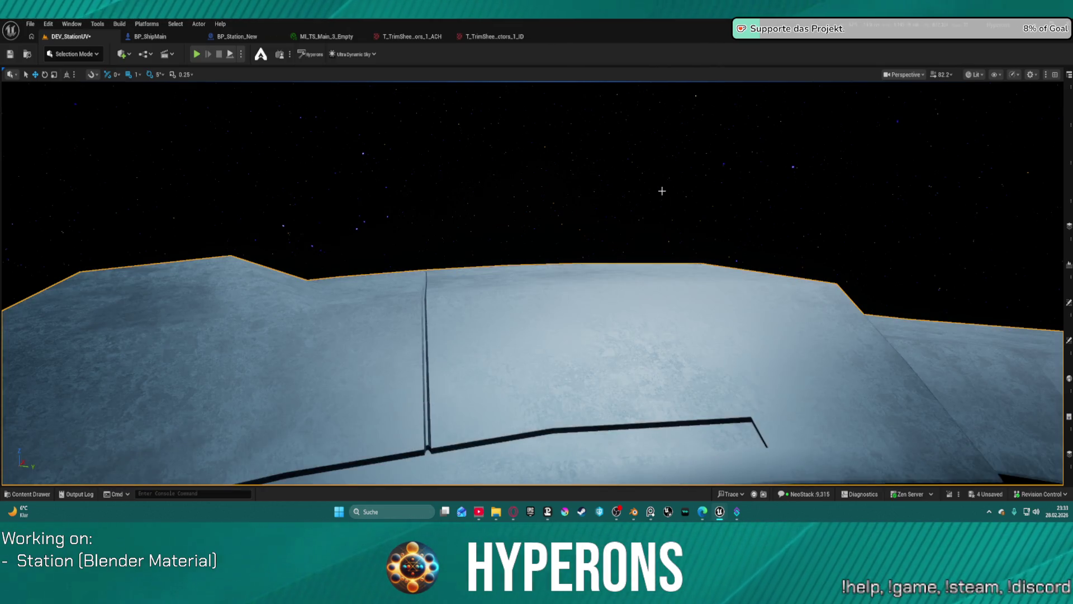
{"action": "mouse_move", "coordinate": [609, 261]}
{"action": "left_mouse_down"}
{"action": "mouse_move", "coordinate": [604, 302]}
{"action": "mouse_move", "coordinate": [558, 212]}
{"action": "mouse_move", "coordinate": [447, 168]}
{"action": "mouse_move", "coordinate": [370, 115]}
{"action": "left_mouse_up"}
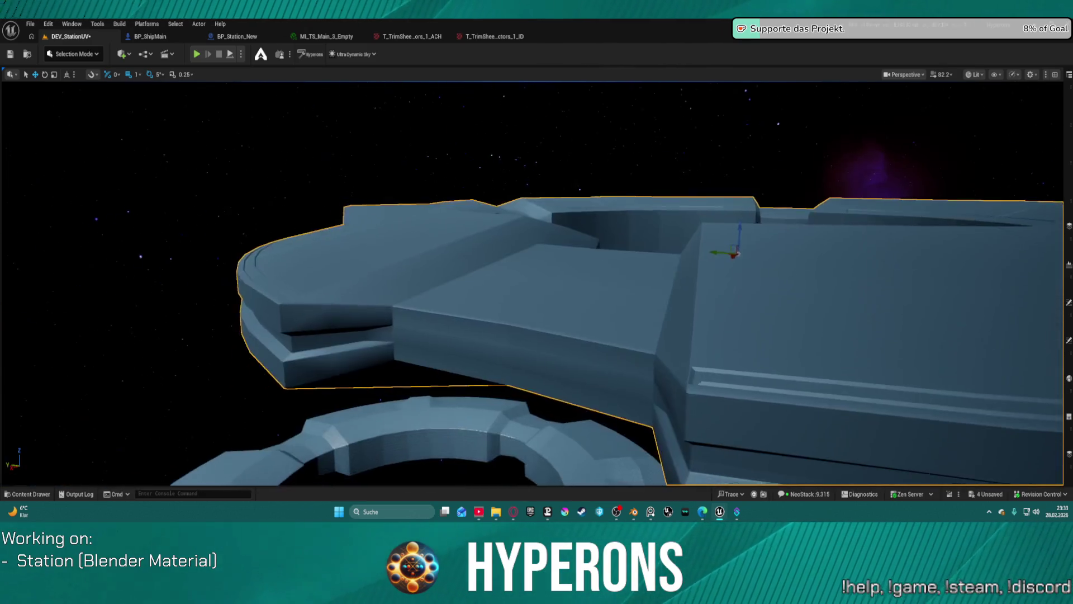
Fly closer over the top deck to look over the weathered blue hull texture.
{"action": "scroll", "coordinate": [532, 284], "scroll_direction": "down", "scroll_amount": 3}
{"action": "key", "text": "w"}
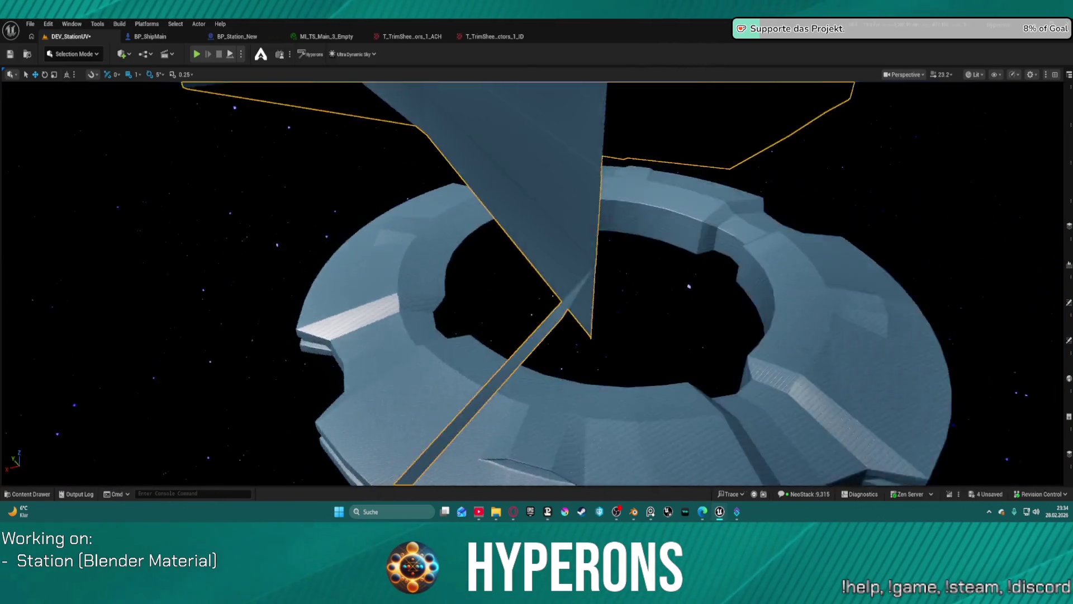
{"action": "scroll", "coordinate": [532, 284], "scroll_direction": "down", "scroll_amount": 2}
{"action": "scroll", "coordinate": [532, 284], "scroll_direction": "up", "scroll_amount": 5}
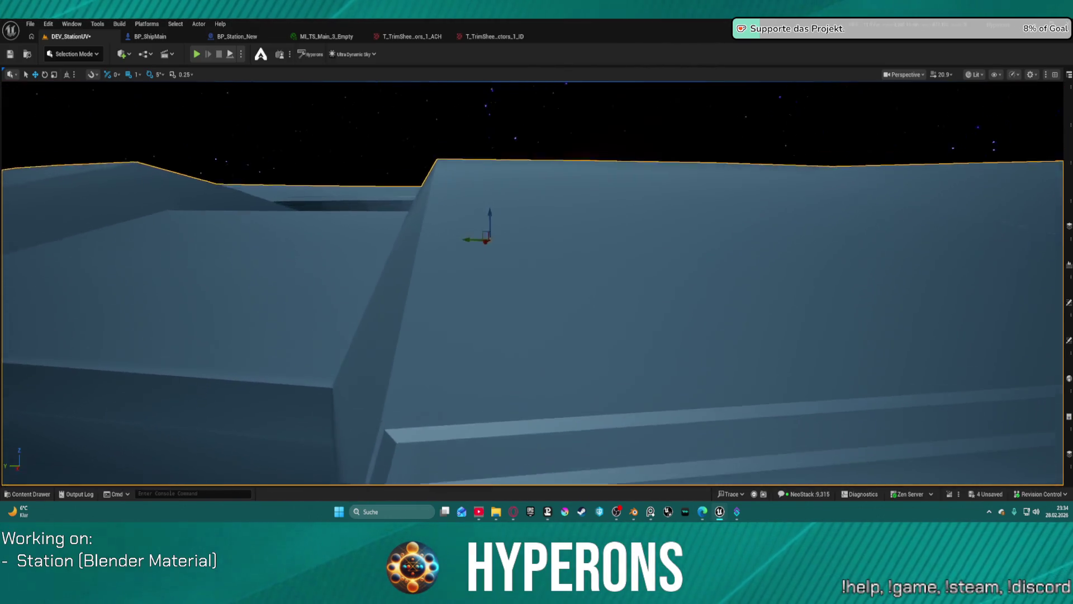
{"action": "scroll", "coordinate": [532, 284], "scroll_direction": "up", "scroll_amount": 5}
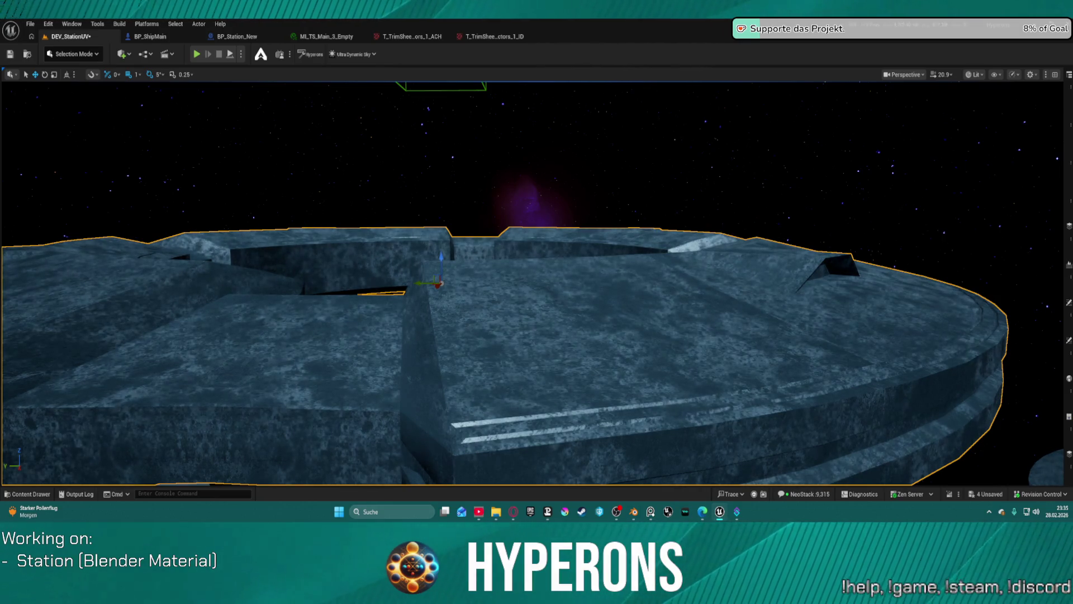
Fly low across the hull top to inspect the metal plates, then pull back and drift left.
{"action": "scroll", "coordinate": [732, 211], "scroll_direction": "up", "scroll_amount": 1}
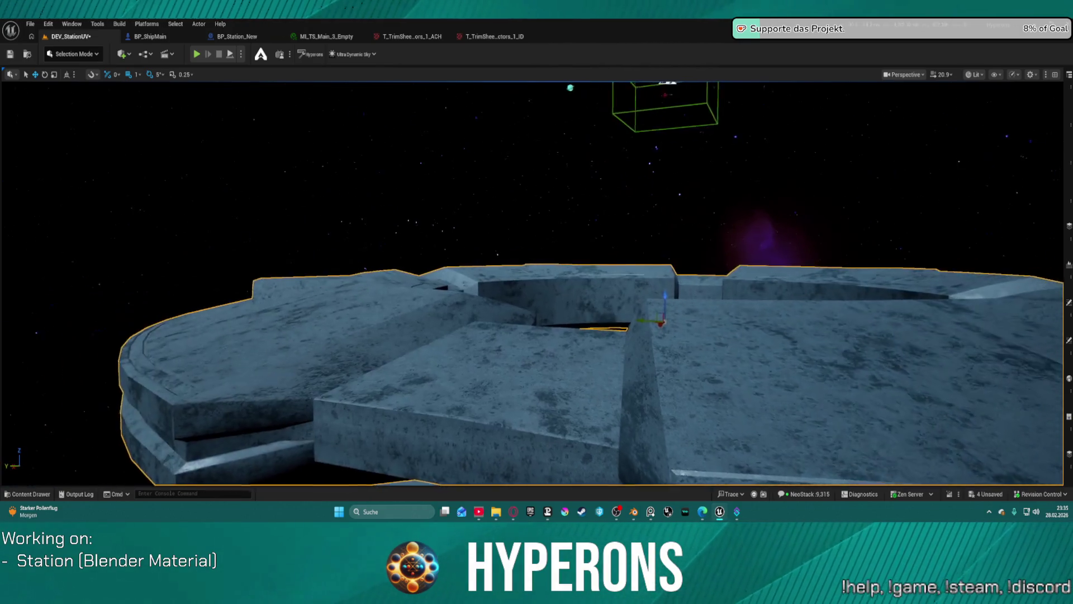
{"action": "scroll", "coordinate": [532, 284], "scroll_direction": "up", "scroll_amount": 3}
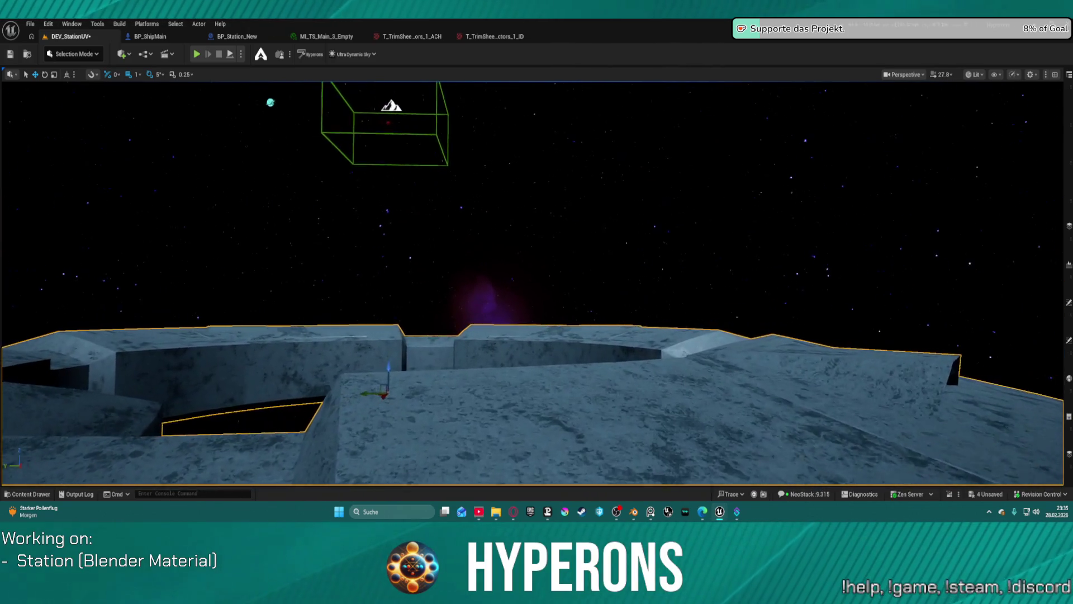
{"action": "key", "text": "w"}
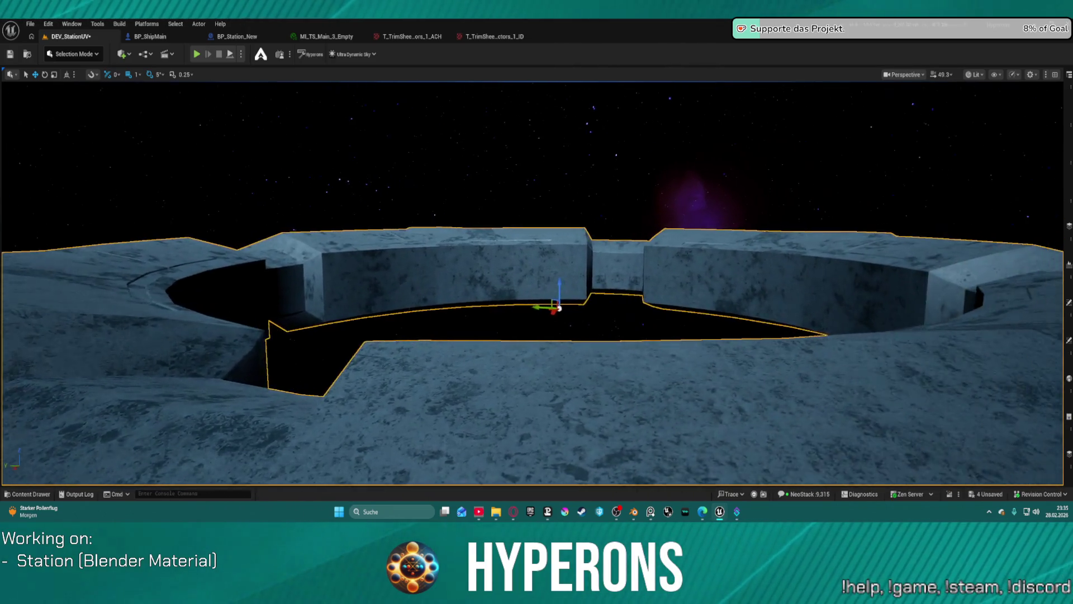
{"action": "key", "text": "w"}
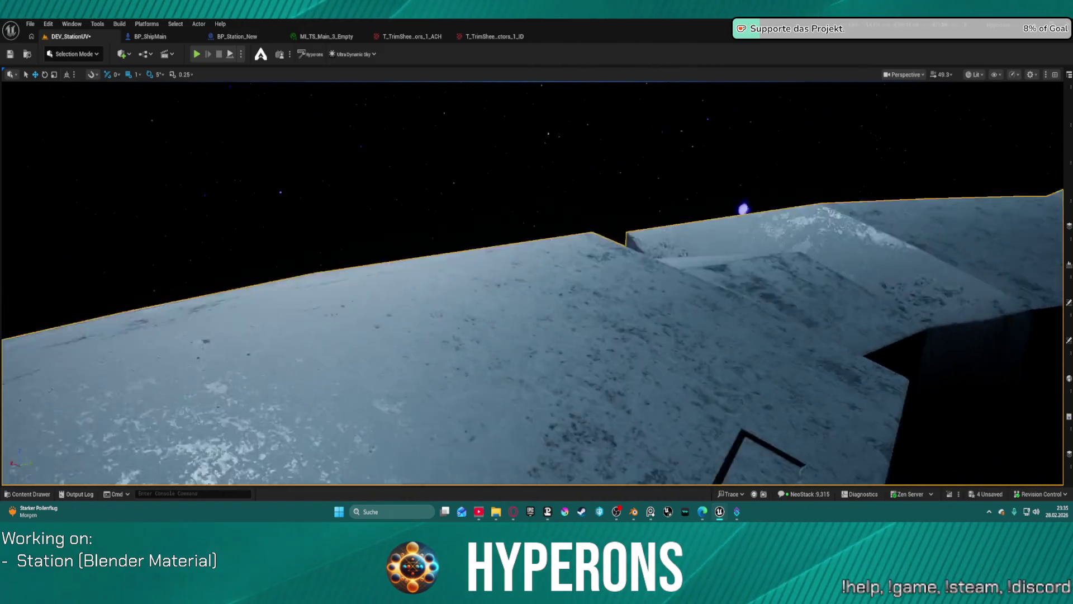
{"action": "key", "text": "w"}
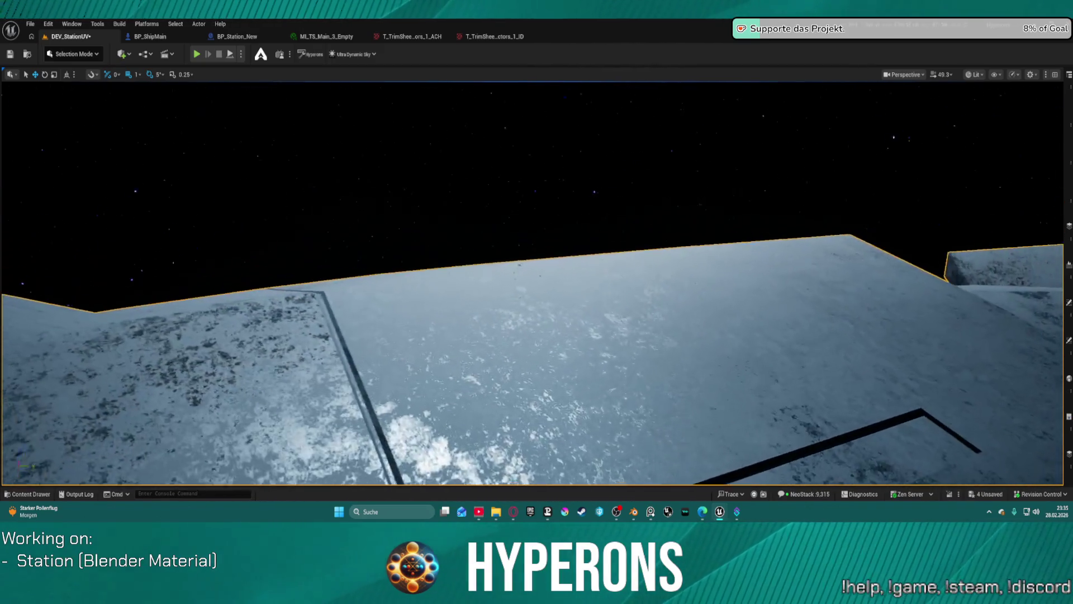
{"action": "key", "text": "w"}
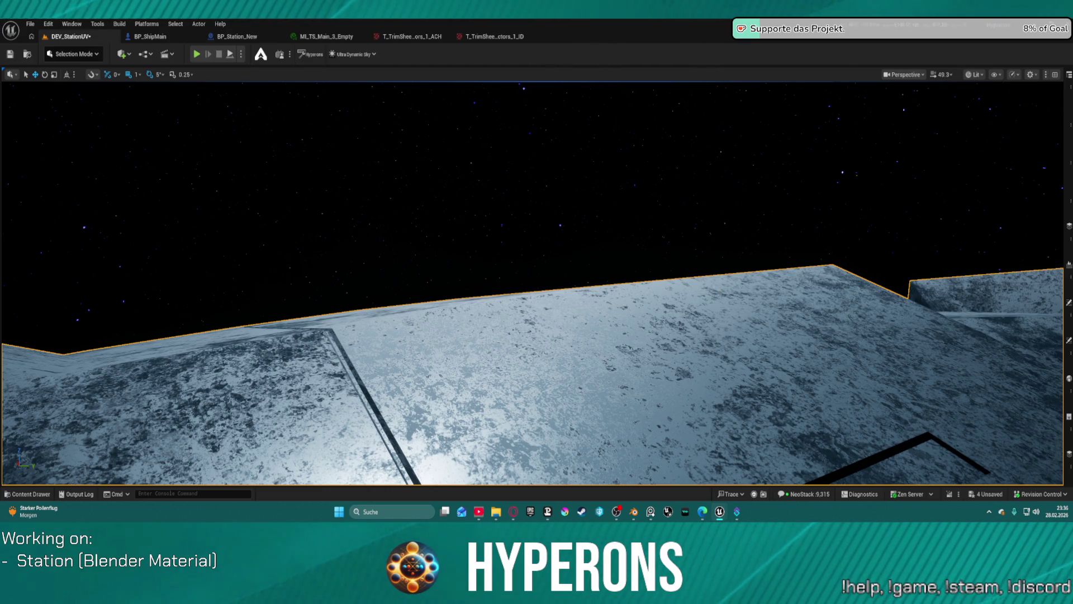
{"action": "key", "text": "s"}
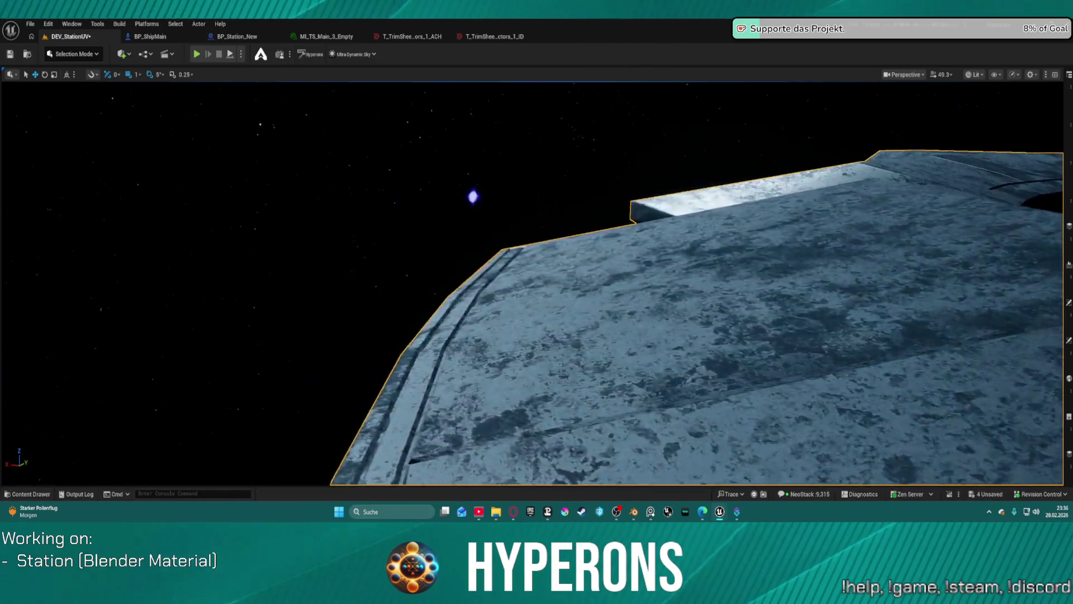
{"action": "key", "text": "w"}
{"action": "key", "text": "a"}
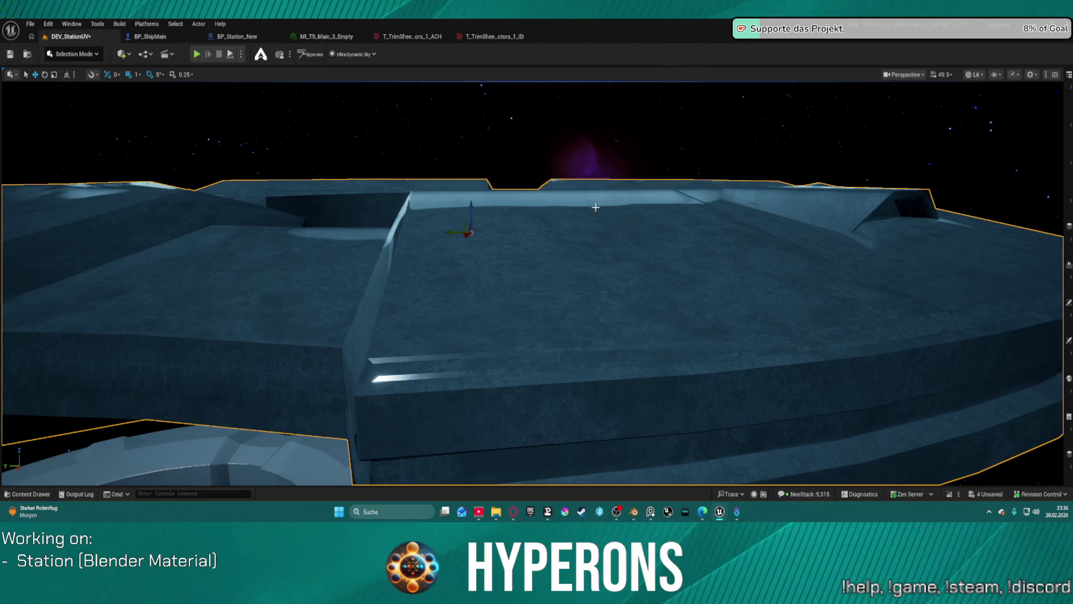
Dolly in toward the sloped hull ridge and strafe right along its edge.
{"action": "scroll", "coordinate": [533, 283], "scroll_direction": "down", "scroll_amount": 3}
{"action": "scroll", "coordinate": [533, 284], "scroll_direction": "up", "scroll_amount": 10}
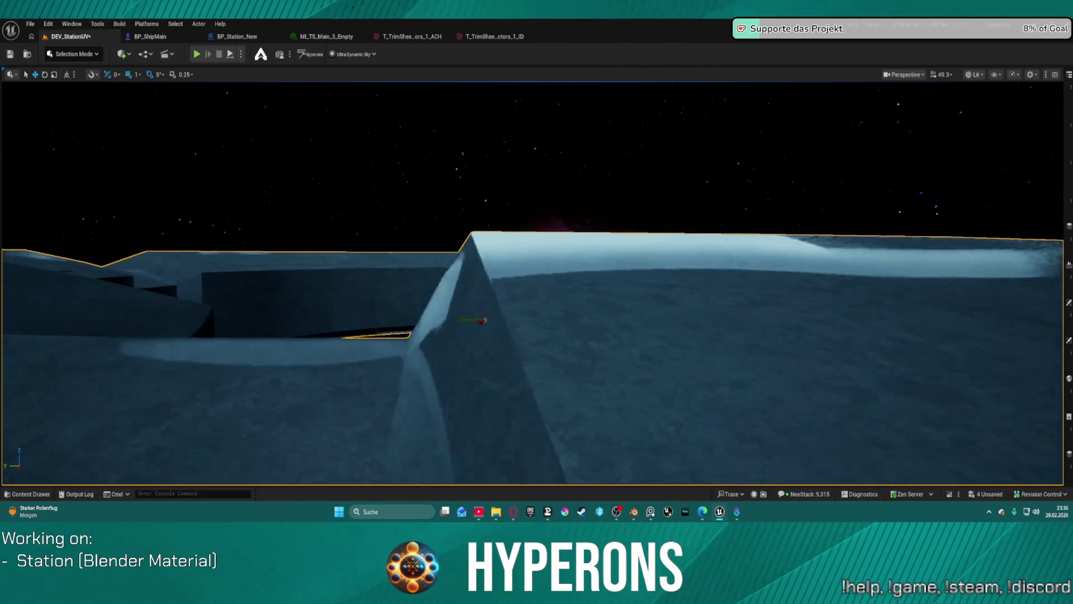
{"action": "key", "text": "d"}
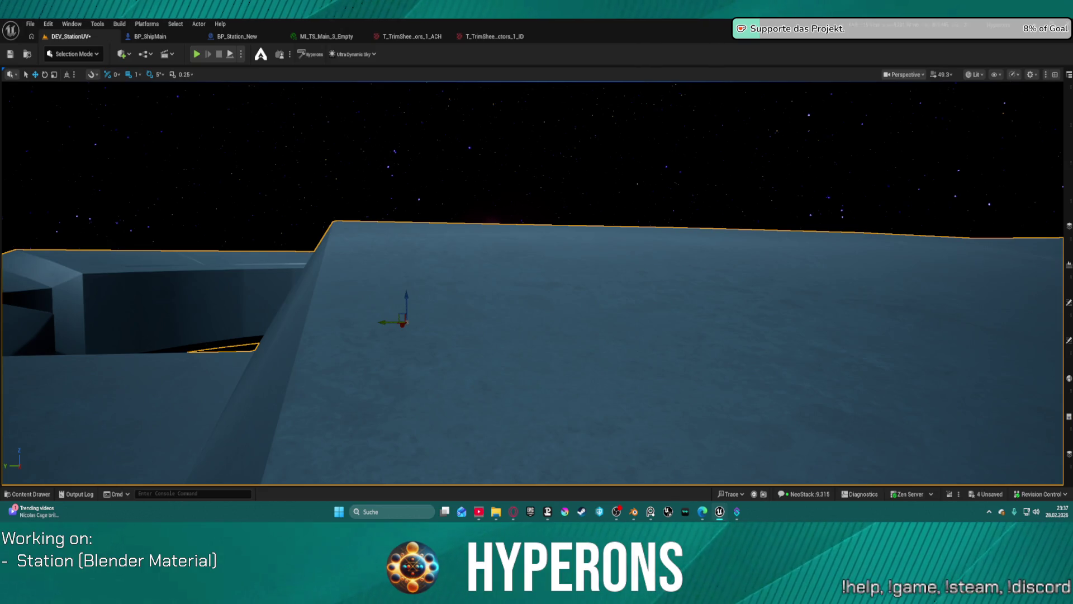
Orbit the camera to the ring's curved outer rim against the starry sky.
{"action": "mouse_move", "coordinate": [536, 279]}
{"action": "left_mouse_down"}
{"action": "mouse_move", "coordinate": [575, 330]}
{"action": "mouse_move", "coordinate": [520, 310]}
{"action": "mouse_move", "coordinate": [531, 302]}
{"action": "mouse_move", "coordinate": [523, 296]}
{"action": "left_mouse_up"}
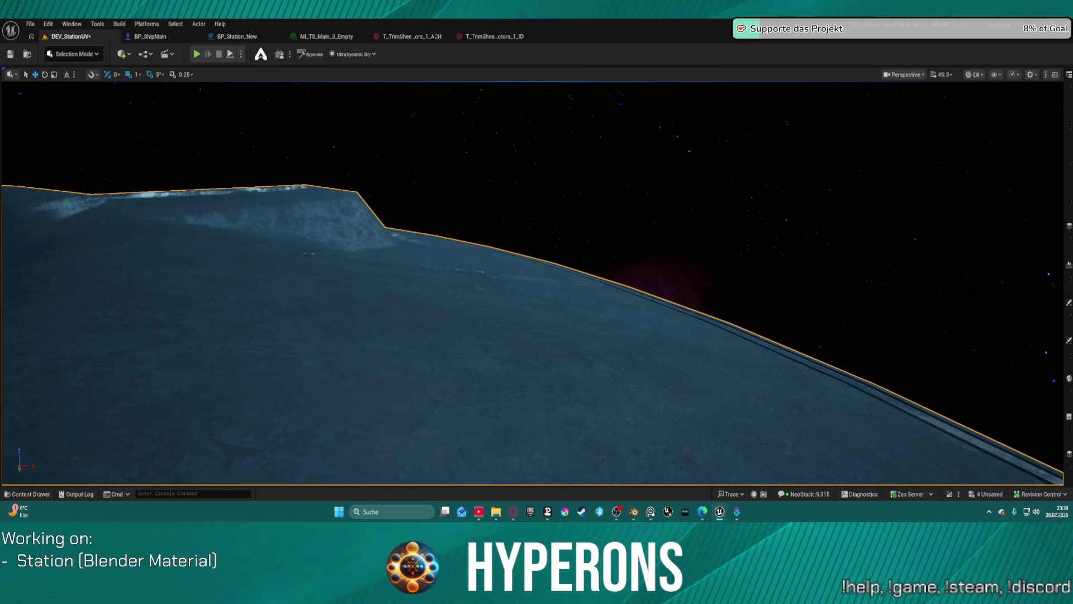
Back away over the ring, then turn toward the curved rim and close in on its layered, trimmed edge.
{"action": "key", "text": "f"}
{"action": "mouse_move", "coordinate": [688, 181]}
{"action": "left_mouse_down"}
{"action": "mouse_move", "coordinate": [659, 177]}
{"action": "mouse_move", "coordinate": [685, 180]}
{"action": "left_mouse_up"}
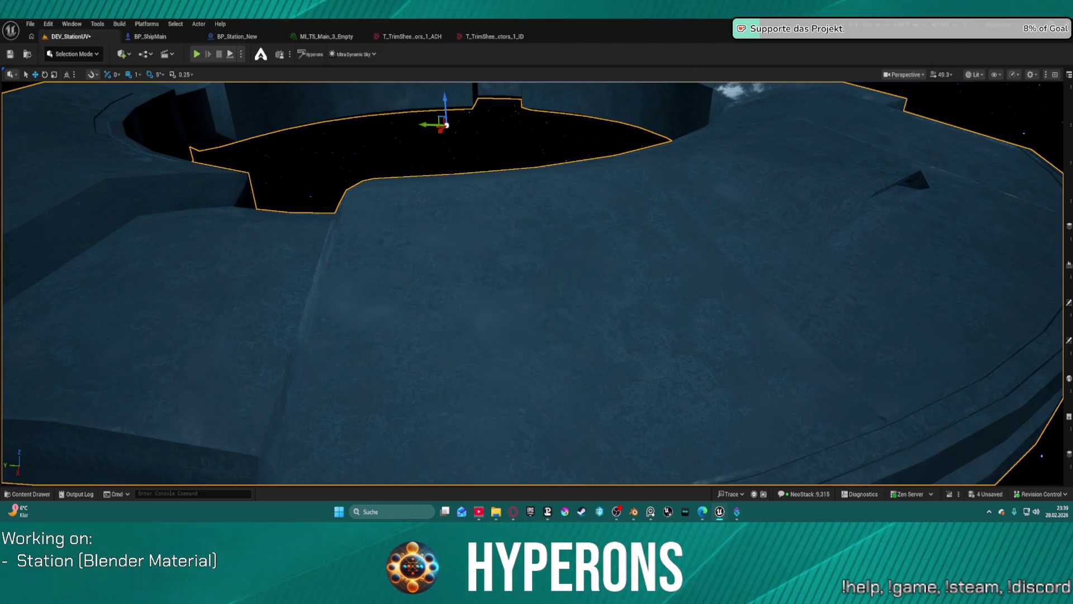
{"action": "mouse_move", "coordinate": [453, 239]}
{"action": "left_mouse_down"}
{"action": "mouse_move", "coordinate": [458, 201]}
{"action": "mouse_move", "coordinate": [466, 264]}
{"action": "left_mouse_up"}
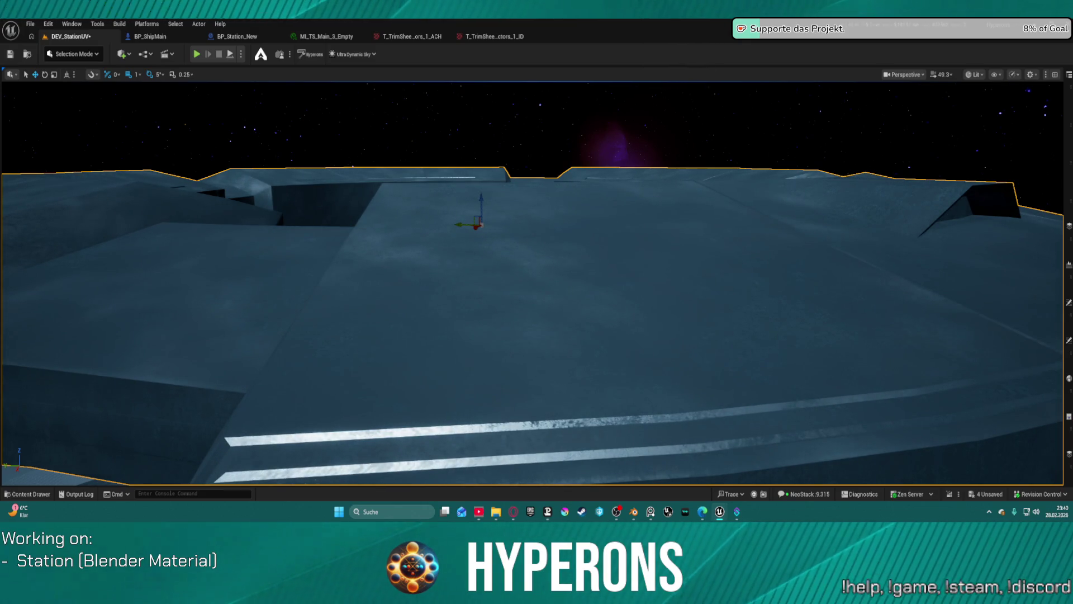
{"action": "left_click_drag", "start_coordinate": [717, 261], "coordinate": [833, 260]}
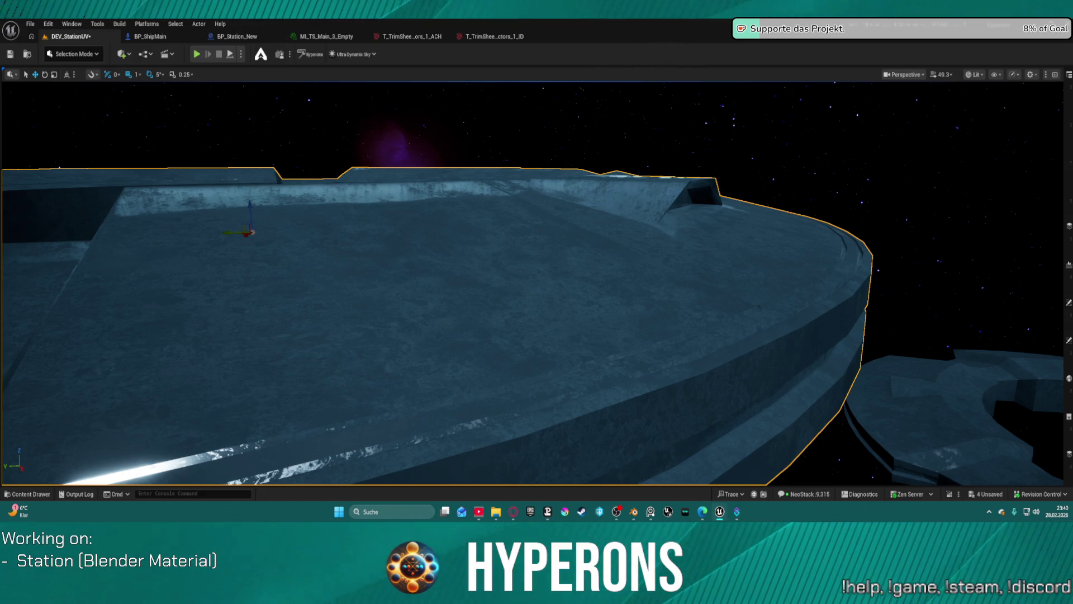
{"action": "left_click_drag", "start_coordinate": [531, 279], "coordinate": [565, 260]}
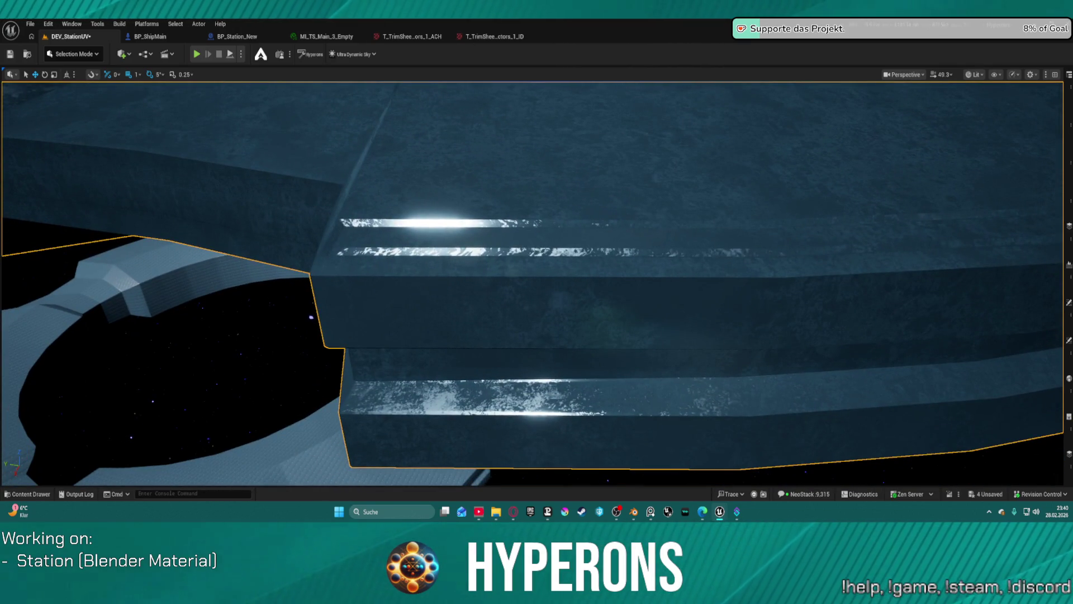